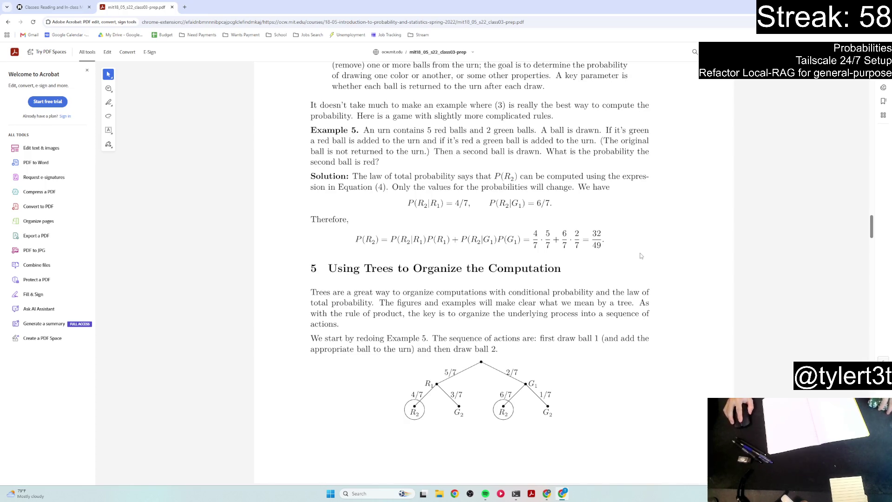
# - Scroll past the Section 5 tree diagram to section 5.1 Shorthand vs. precise trees on page 6
pyautogui.scroll(-3, 640, 253)
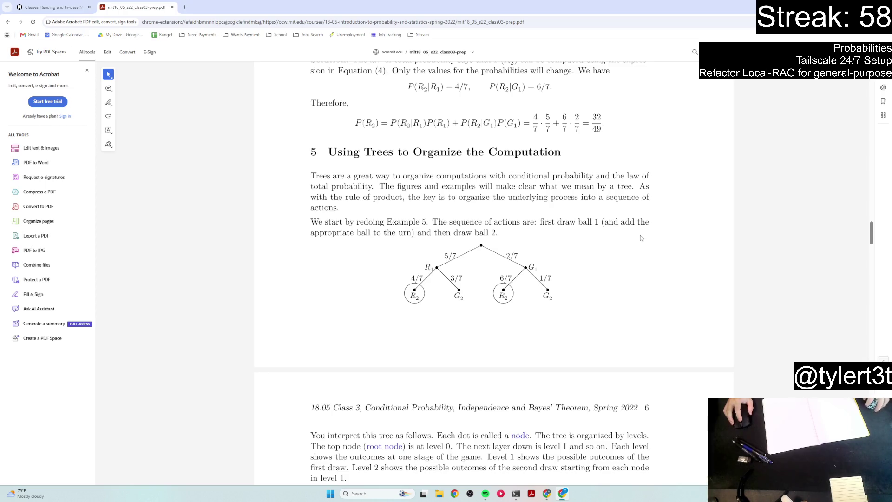
pyautogui.scroll(-3, 644, 233)
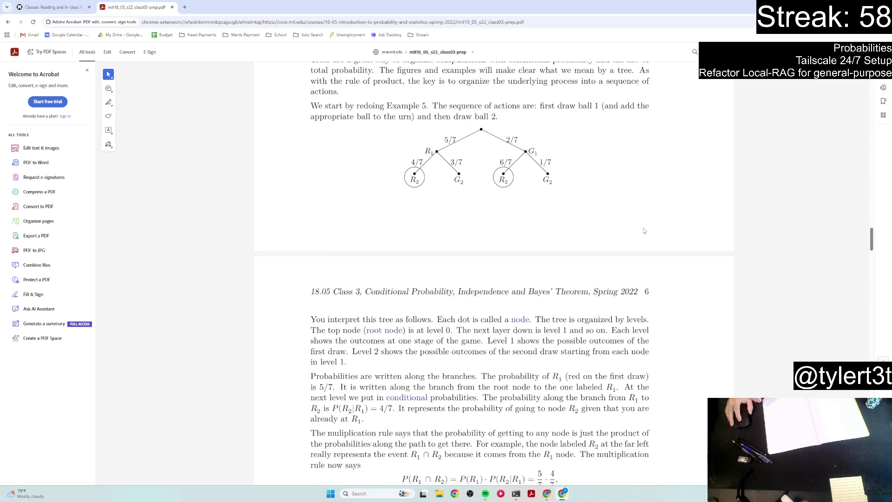
pyautogui.scroll(-4, 650, 223)
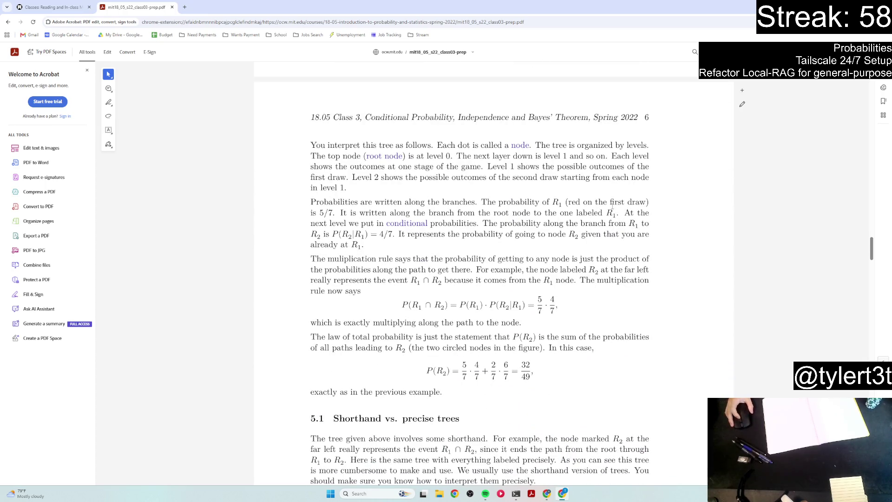
pyautogui.scroll(5, 611, 204)
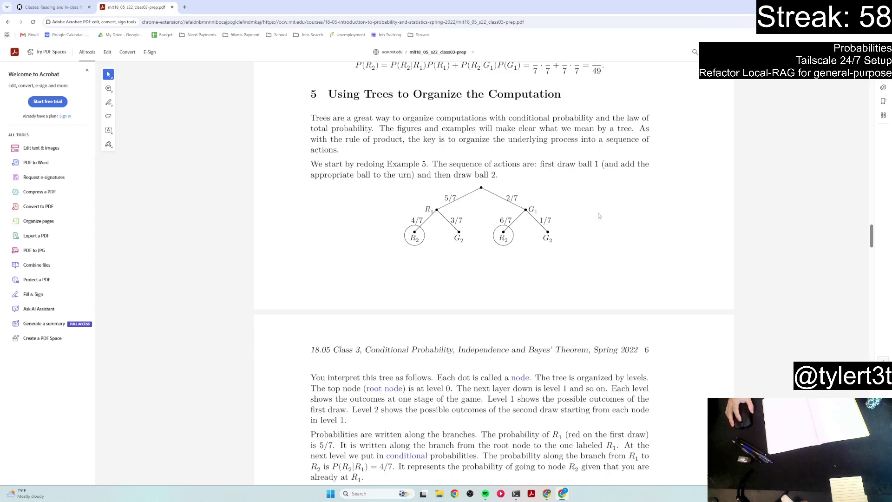
pyautogui.scroll(-2, 589, 204)
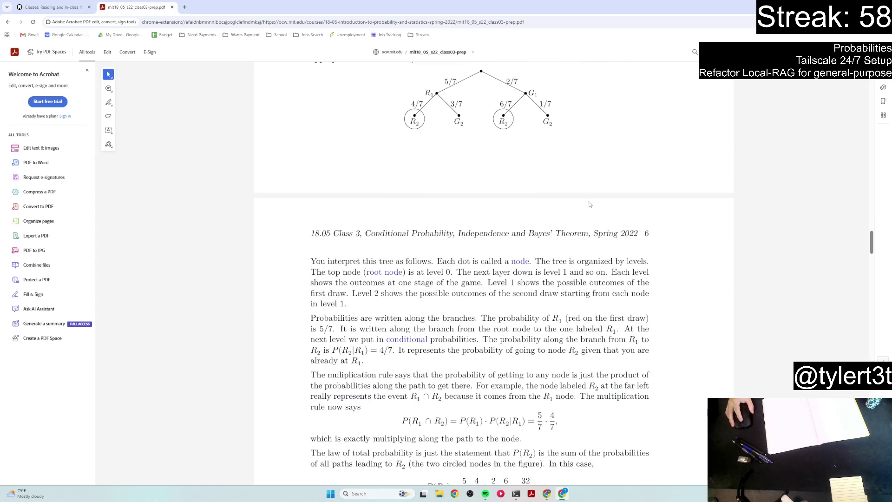
pyautogui.scroll(1, 586, 208)
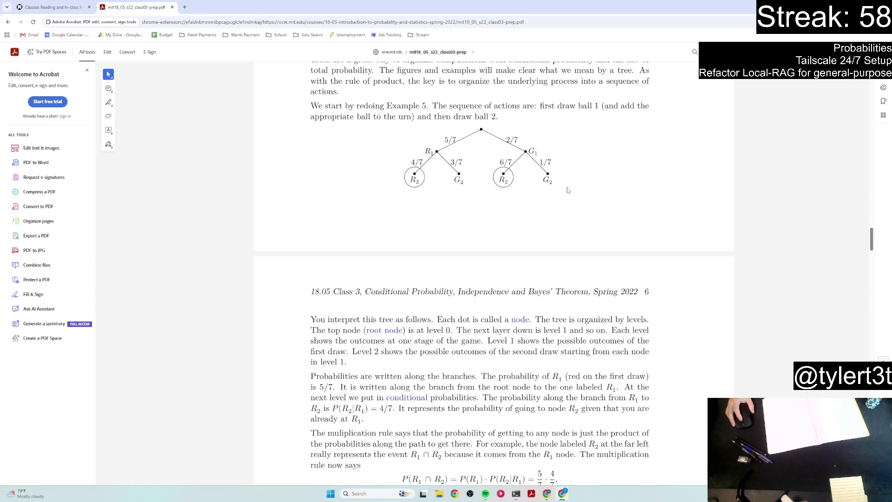
pyautogui.scroll(-1, 560, 175)
pyautogui.scroll(-1, 560, 175)
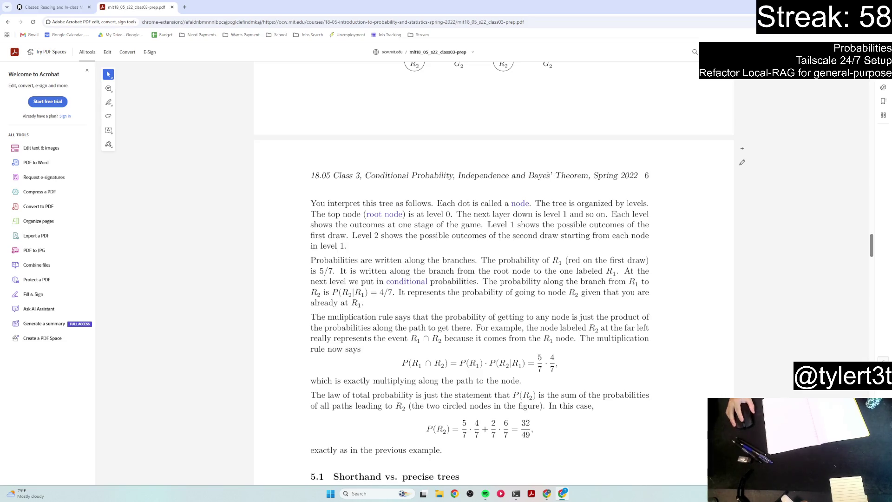
pyautogui.scroll(-1, 548, 177)
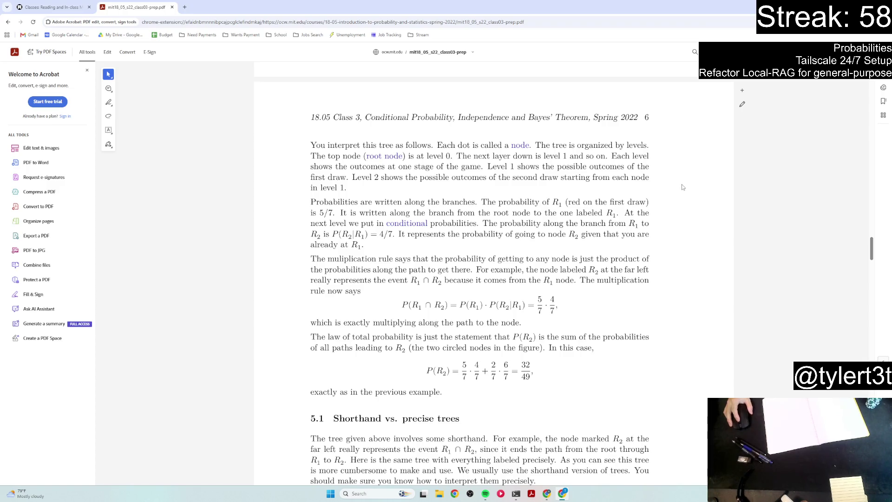
pyautogui.scroll(-2, 683, 187)
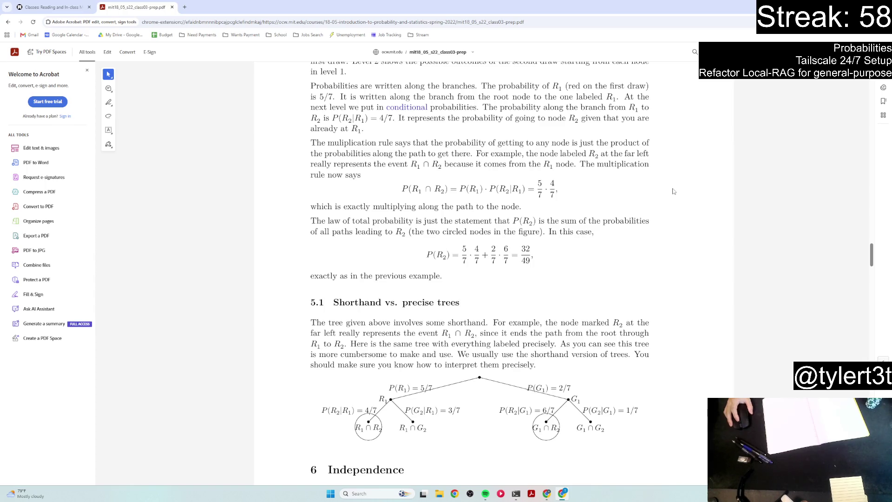
# - Scroll past the Section 6 Independence heading to Example 6 on tossing a coin twice
pyautogui.scroll(-2, 671, 186)
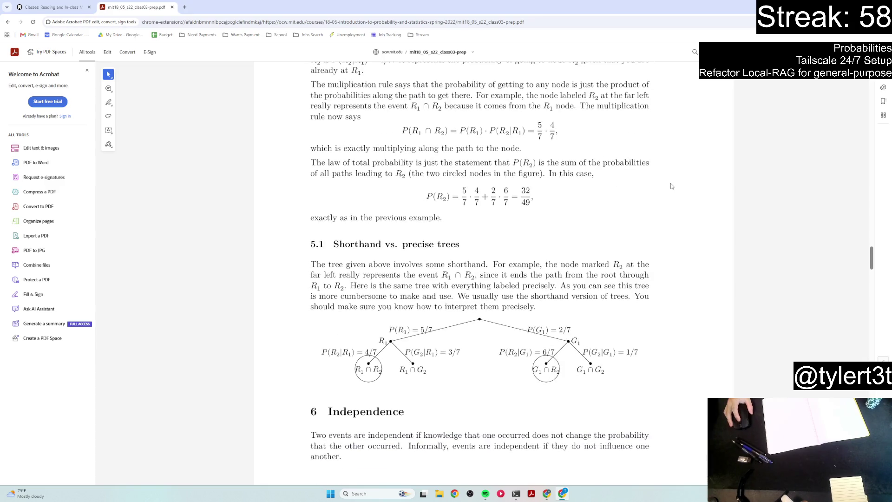
pyautogui.scroll(-2, 672, 185)
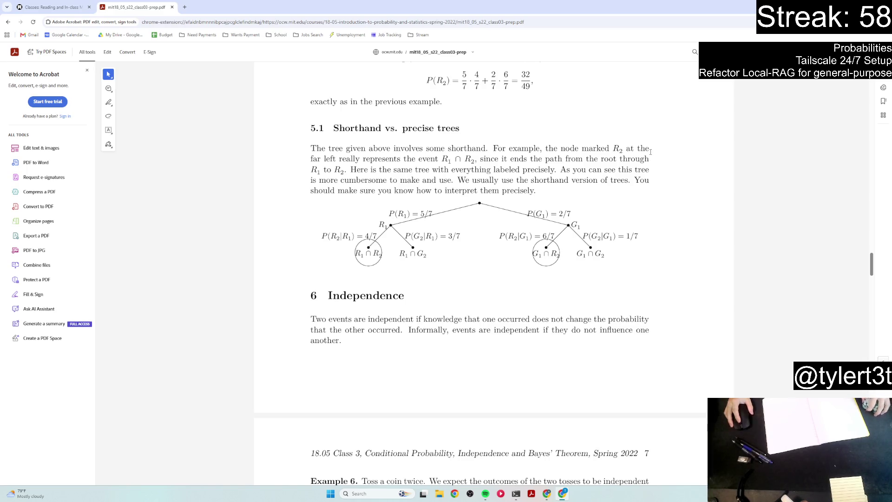
pyautogui.scroll(-3, 649, 154)
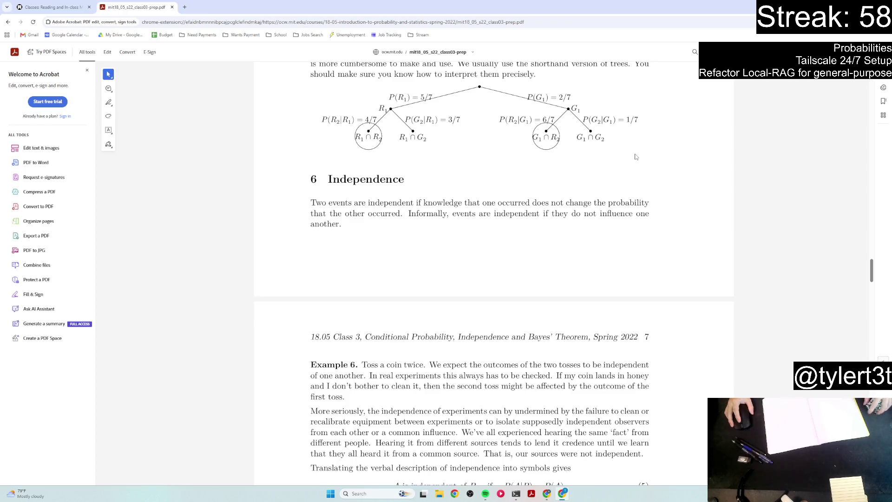
pyautogui.scroll(-3, 636, 157)
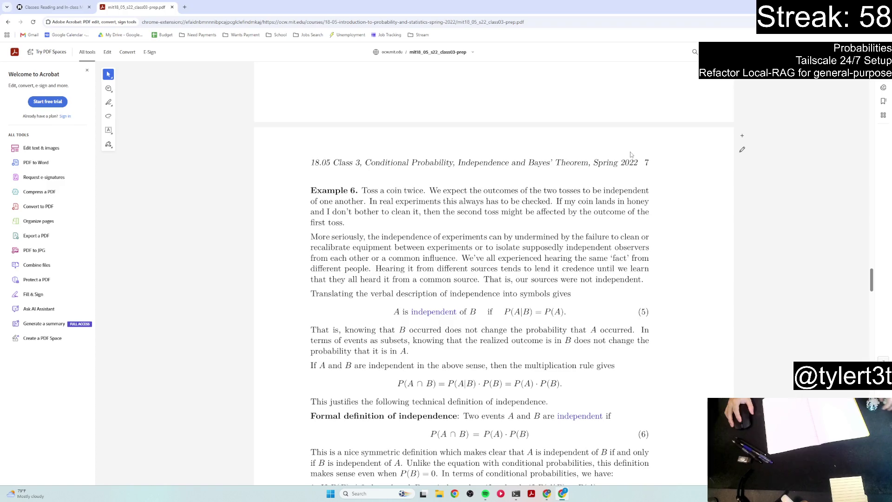
pyautogui.scroll(-1, 631, 155)
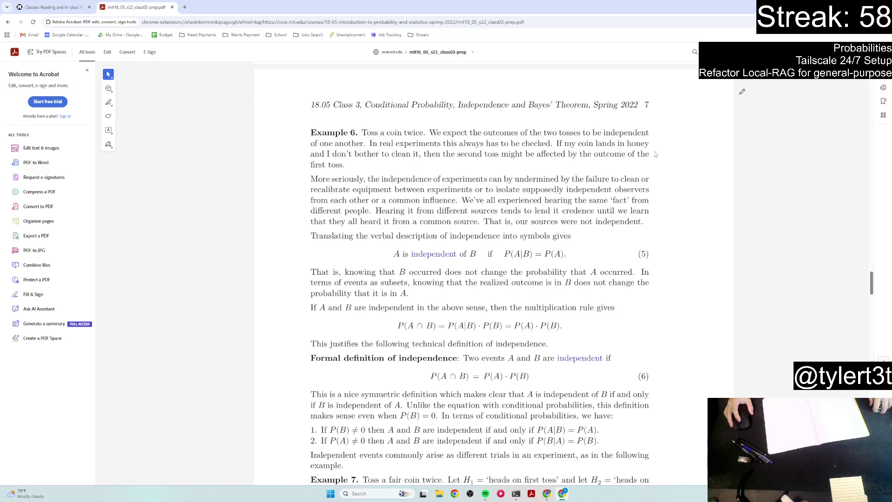
pyautogui.moveTo(557, 144)
pyautogui.mouseDown()
pyautogui.moveTo(645, 145)
pyautogui.moveTo(346, 151)
pyautogui.moveTo(423, 154)
pyautogui.moveTo(357, 162)
pyautogui.mouseUp()
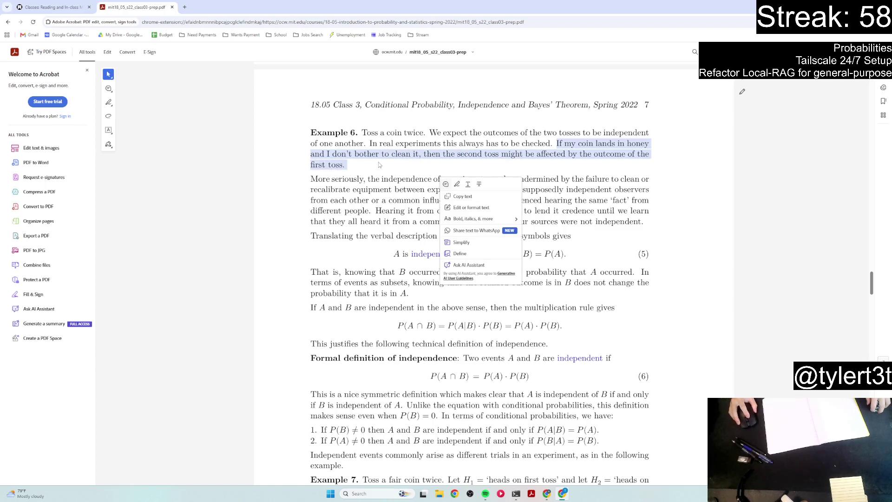
pyautogui.click(380, 165)
pyautogui.scroll(-2, 429, 156)
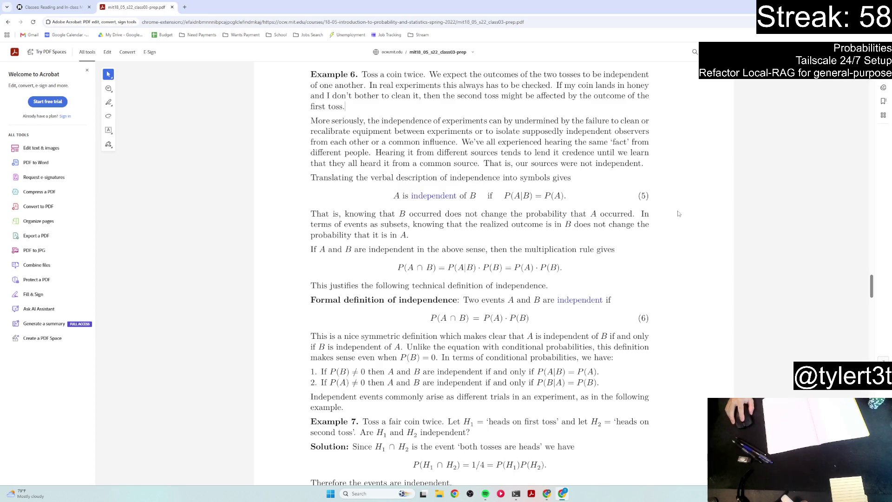
pyautogui.scroll(-3, 674, 211)
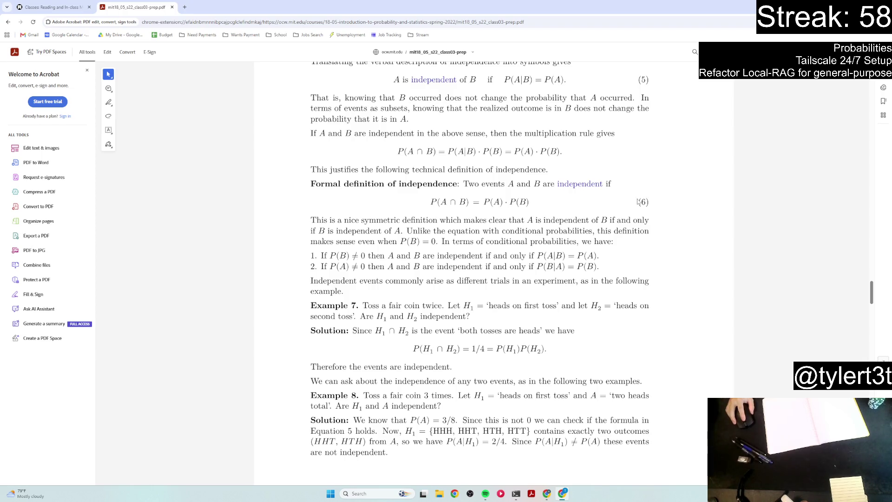
# - Scroll past the independence definition through Examples 7 and 8 to the top of page 8
pyautogui.scroll(-2, 638, 201)
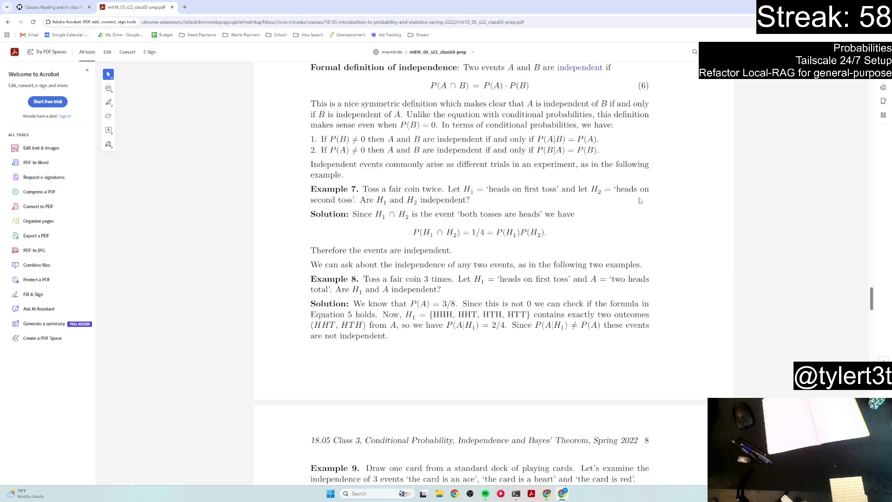
pyautogui.scroll(-3, 641, 202)
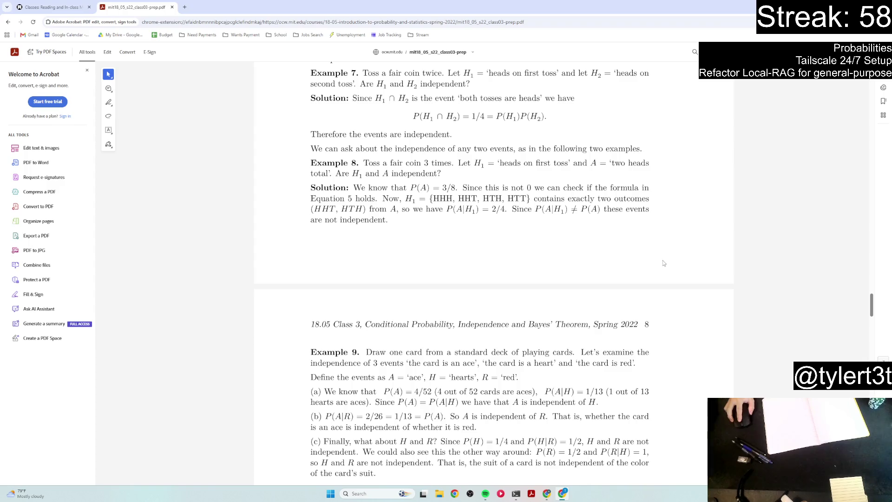
pyautogui.scroll(-3, 663, 263)
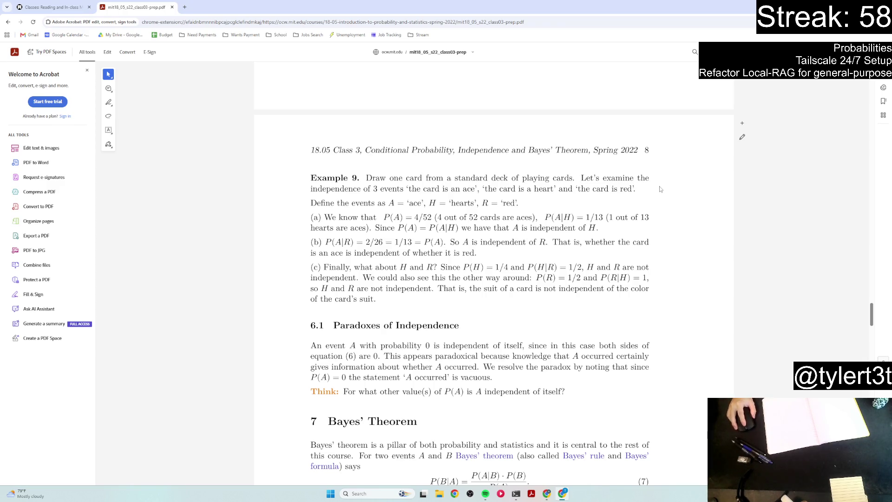
# - Scroll past Example 9 and Paradoxes of Independence to the Bayes' Theorem statement and proof
pyautogui.scroll(-4, 653, 192)
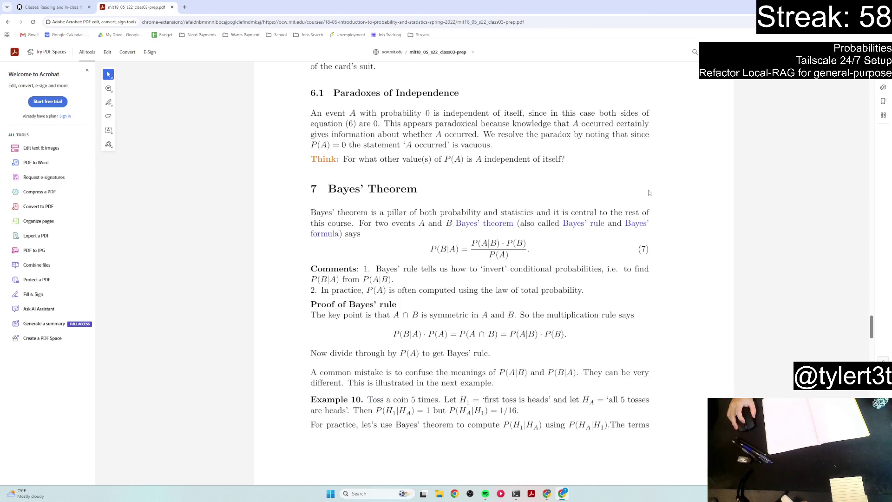
# - Scroll back to the Bayes' formula and briefly select text at the end of its line
pyautogui.scroll(1, 649, 192)
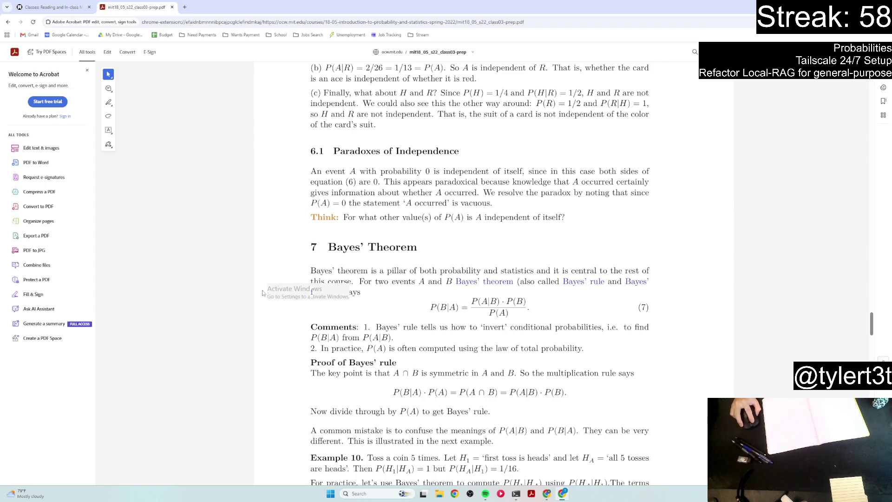
pyautogui.rightClick(313, 290)
pyautogui.press('Escape')
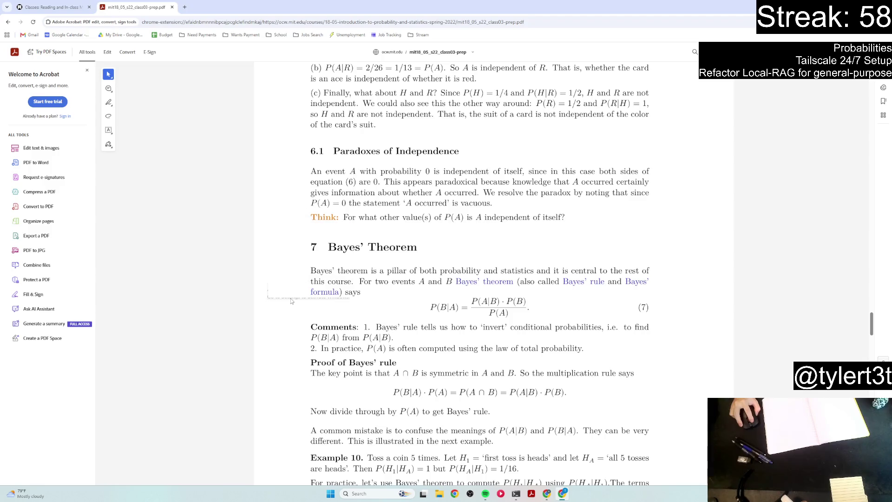
pyautogui.moveTo(311, 291); pyautogui.dragTo(352, 303)
pyautogui.click(353, 303)
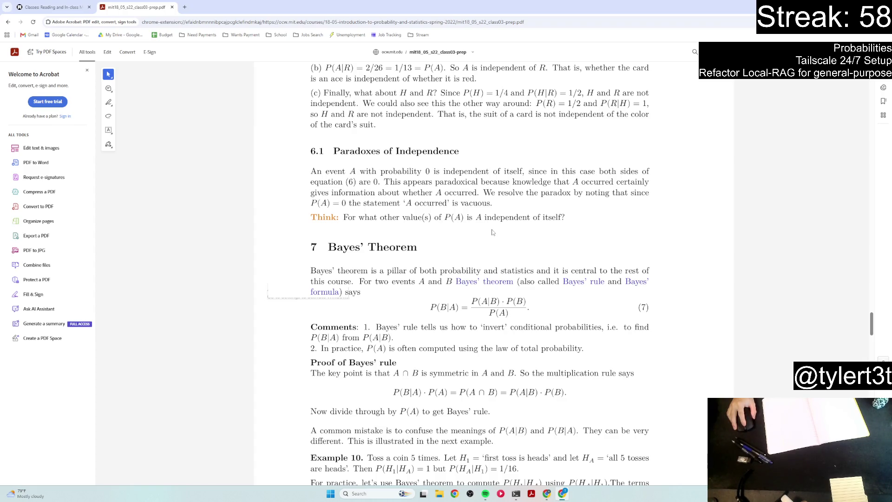
# - Scroll through Example 10 to the 7.1 Base Rate Fallacy heading on page 9
pyautogui.scroll(-1, 493, 232)
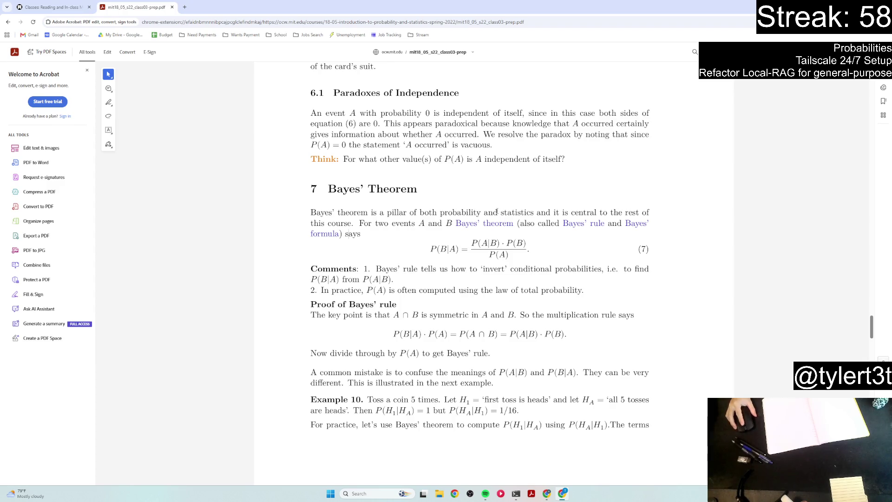
pyautogui.scroll(-1, 419, 242)
pyautogui.scroll(-1, 420, 242)
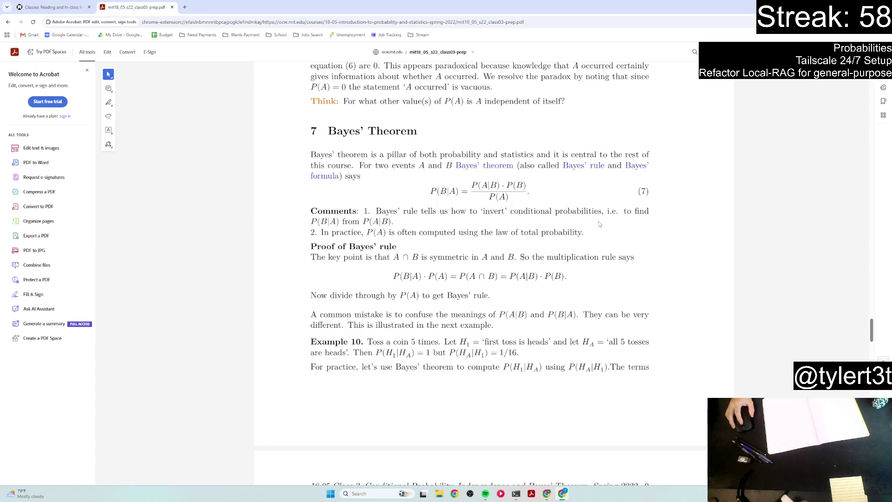
pyautogui.scroll(-3, 599, 221)
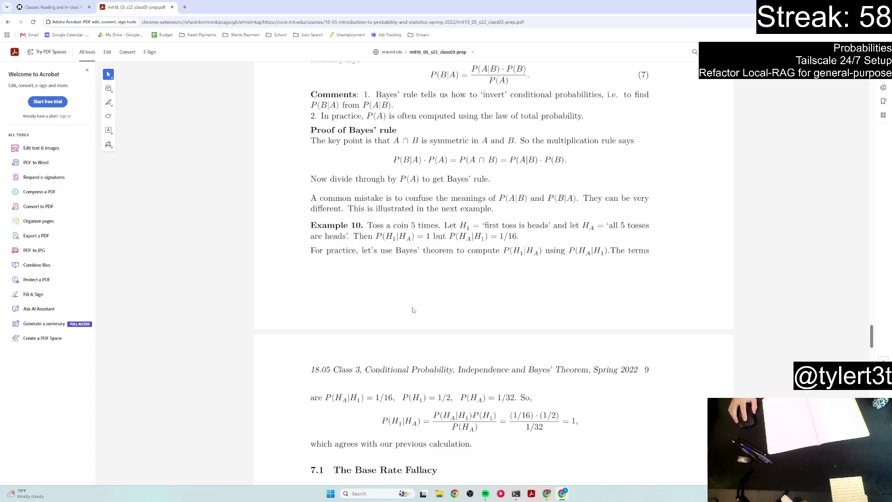
# - Scroll to Example 11's solution and highlight the 5% false positive rate phrase
pyautogui.scroll(-3, 413, 310)
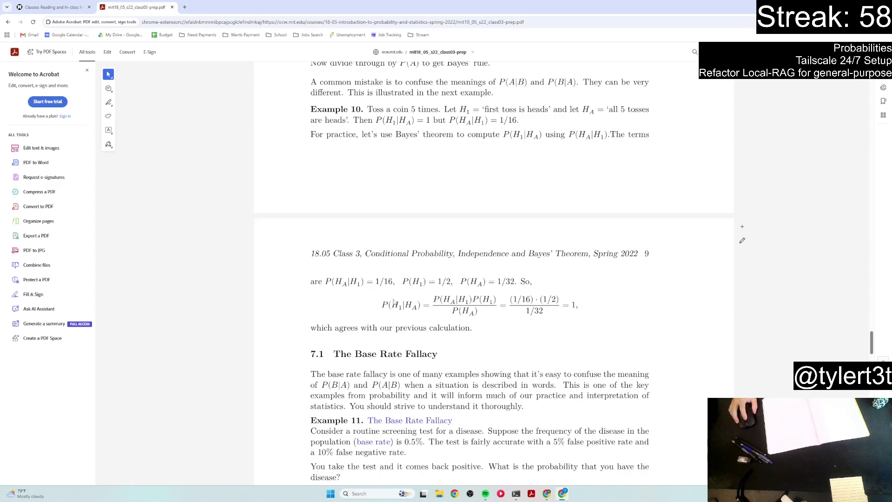
pyautogui.scroll(-4, 393, 303)
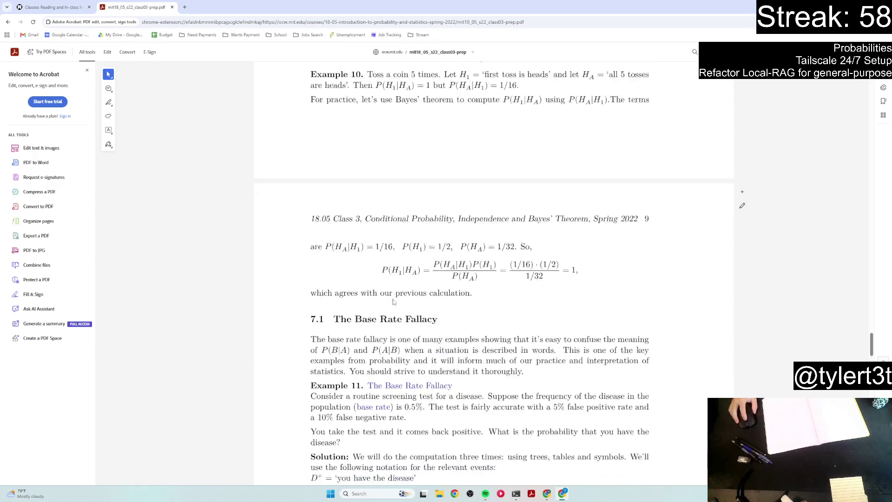
pyautogui.scroll(-1, 393, 303)
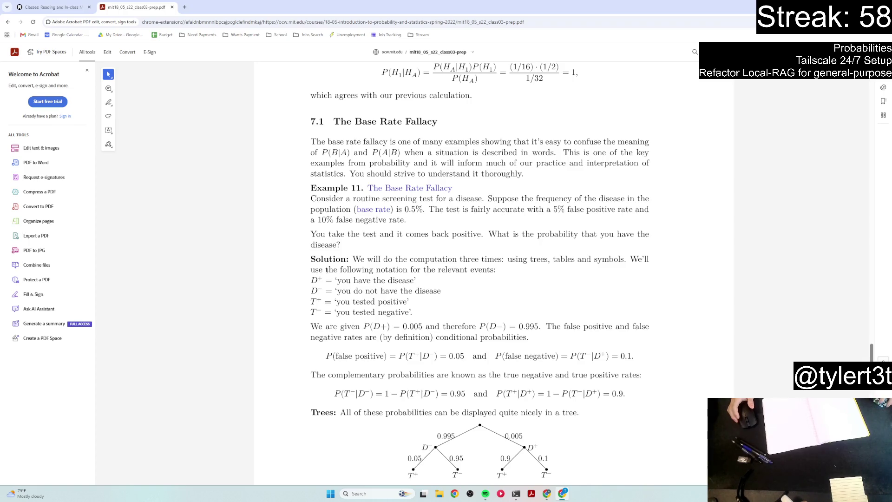
pyautogui.moveTo(553, 210); pyautogui.dragTo(616, 212)
pyautogui.moveTo(317, 220); pyautogui.dragTo(405, 220)
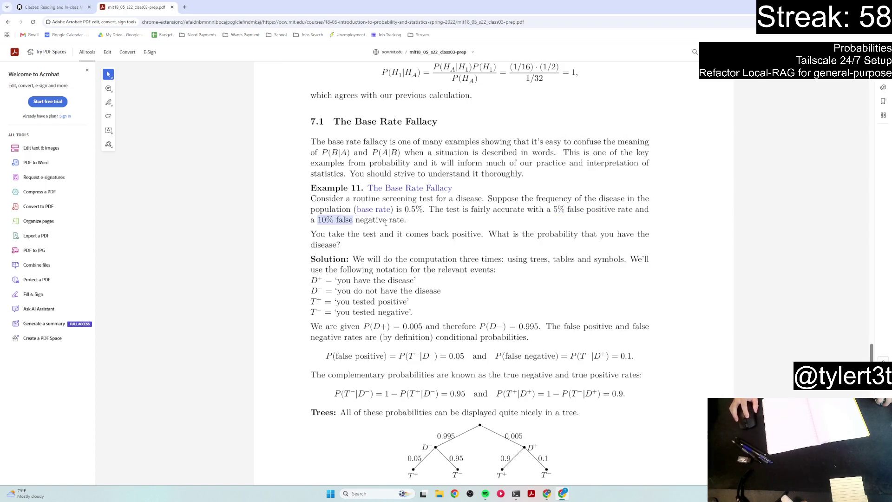
pyautogui.click(458, 218)
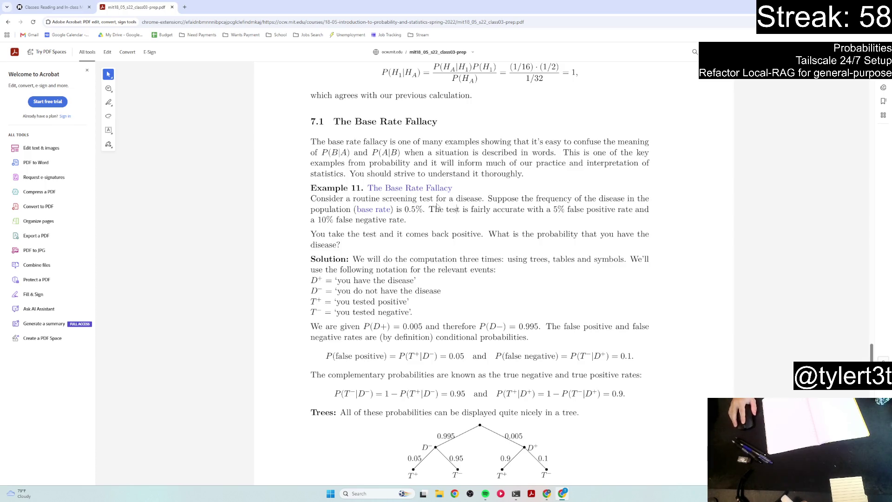
pyautogui.scroll(-1, 437, 206)
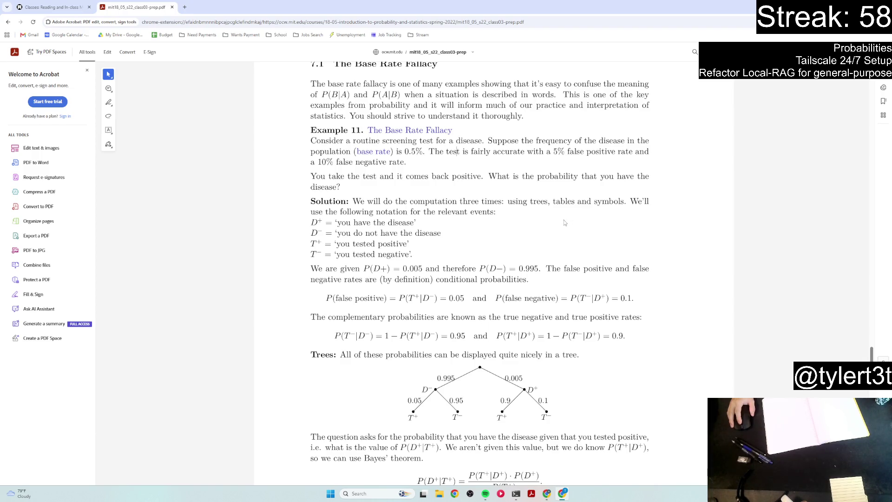
pyautogui.scroll(-3, 547, 223)
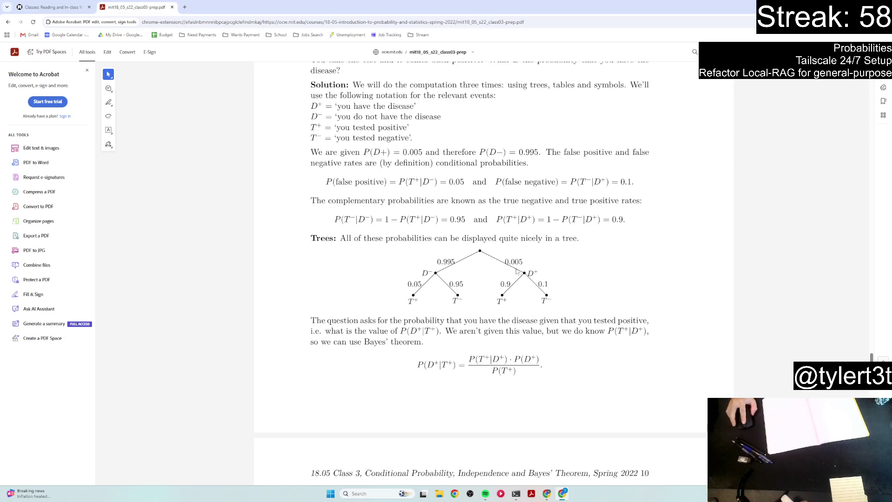
# - Scroll past the probability tree to page 10 showing P(D+|T+) ≈ 8.3%
pyautogui.scroll(-4, 513, 251)
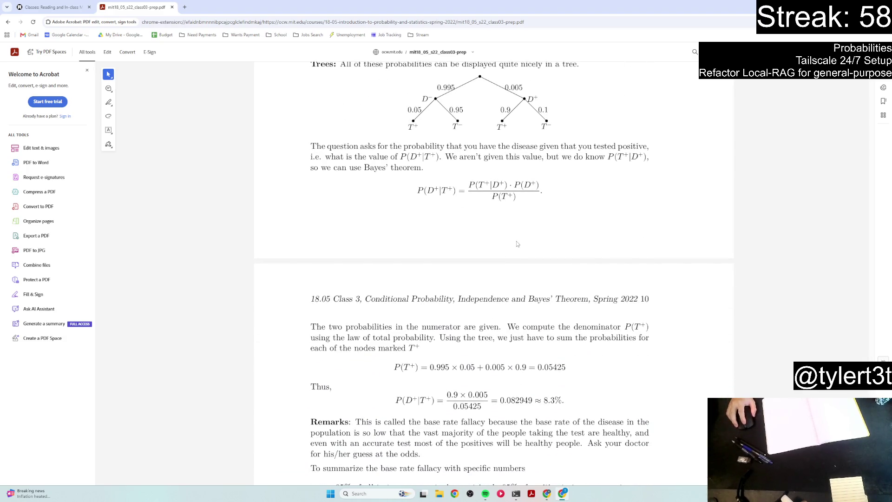
pyautogui.scroll(-1, 517, 244)
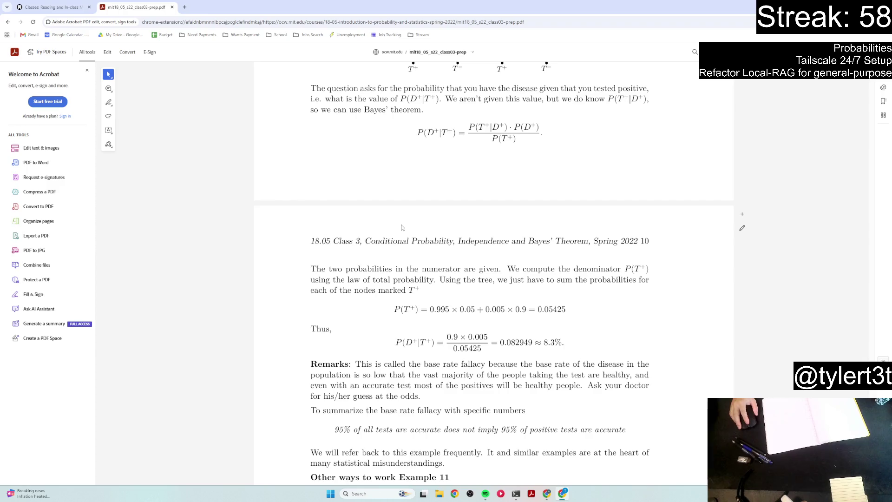
pyautogui.scroll(-3, 398, 228)
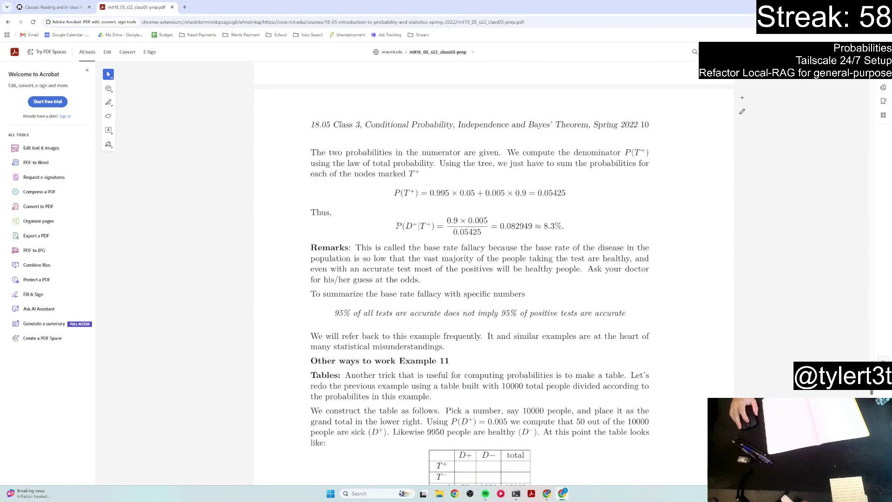
# - Read past the base rate fallacy remarks to the 10000-person tables giving 45/543 = 8.3%
pyautogui.scroll(-2, 398, 226)
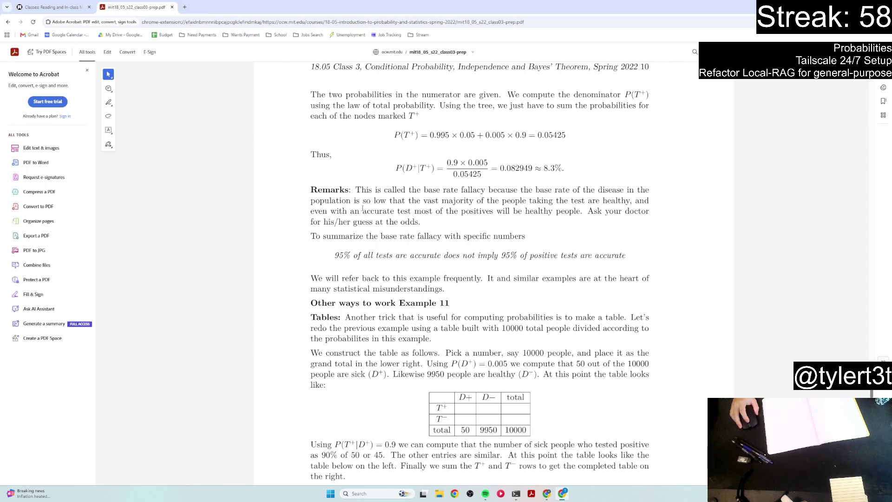
pyautogui.scroll(5, 362, 208)
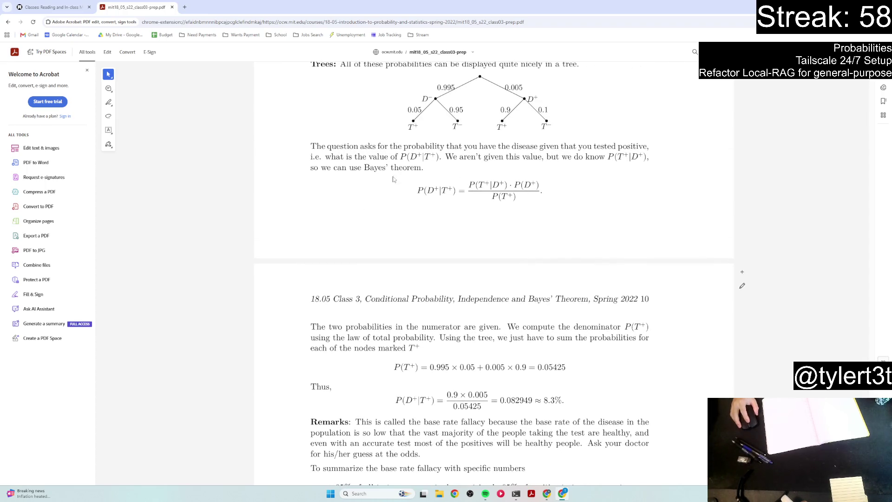
pyautogui.scroll(2, 418, 177)
pyautogui.scroll(-2, 441, 174)
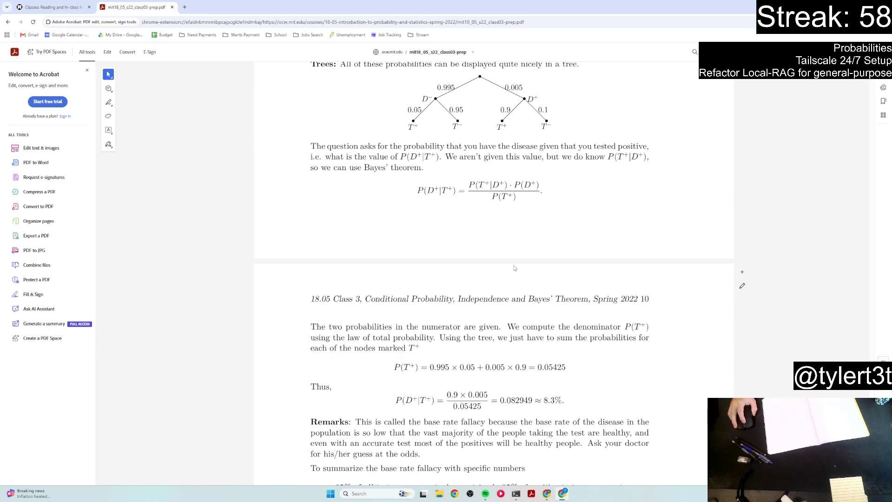
pyautogui.scroll(-5, 514, 268)
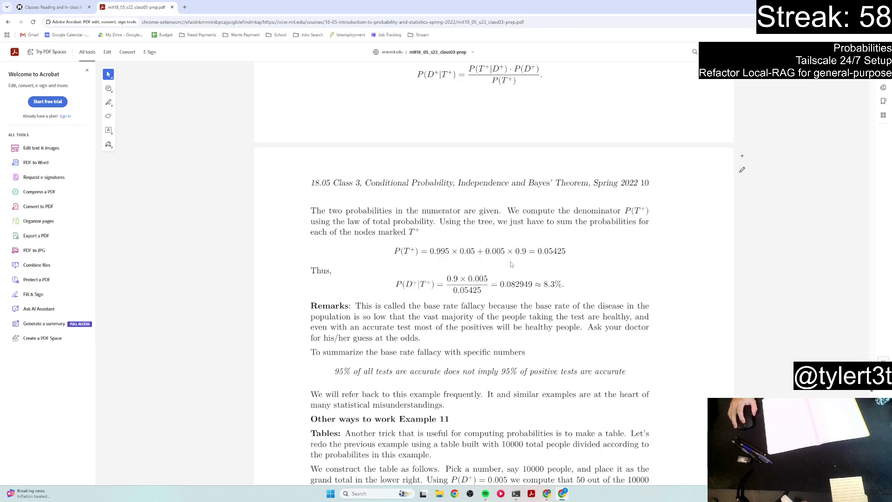
pyautogui.scroll(4, 511, 264)
pyautogui.scroll(4, 528, 167)
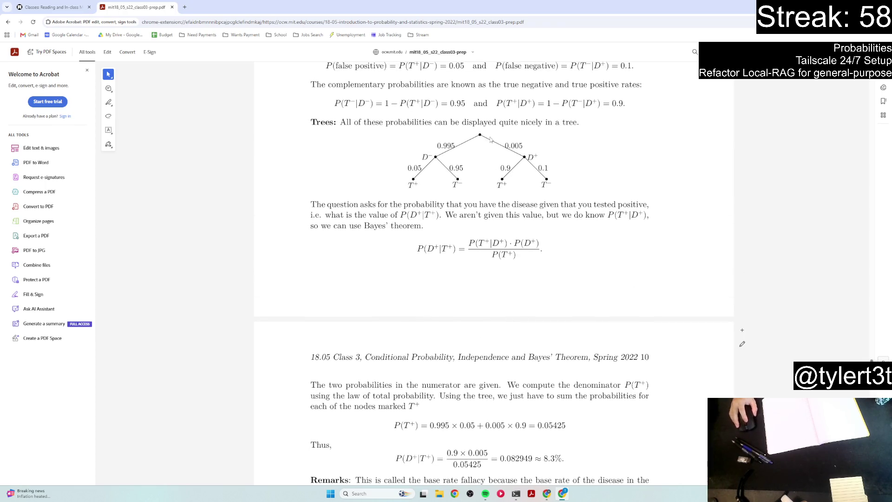
pyautogui.scroll(-3, 478, 149)
pyautogui.scroll(2, 453, 217)
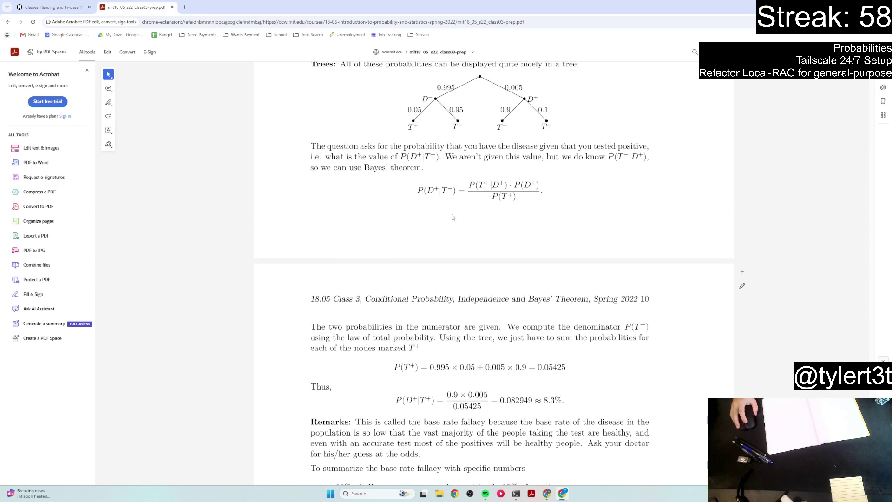
pyautogui.scroll(-3, 451, 216)
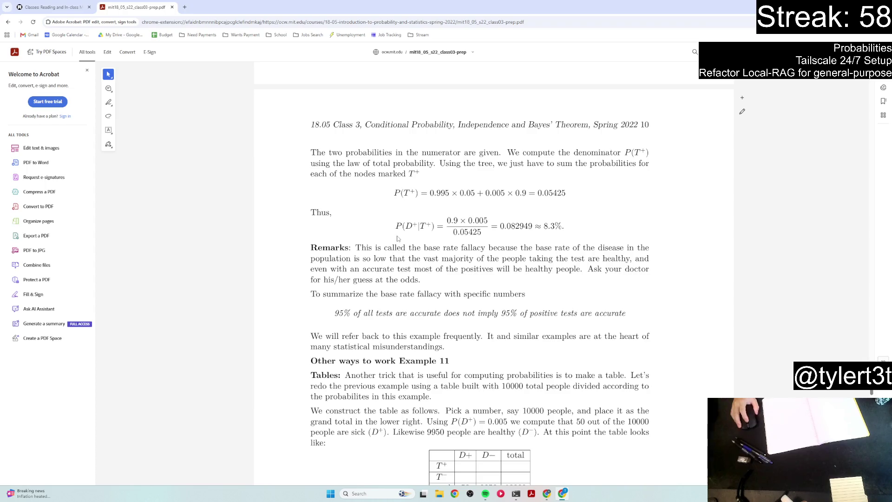
pyautogui.scroll(3, 394, 233)
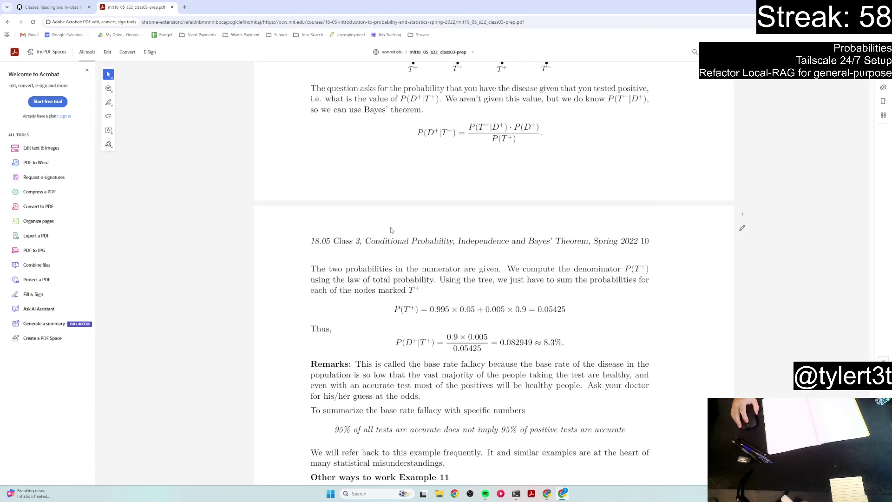
pyautogui.scroll(1, 483, 170)
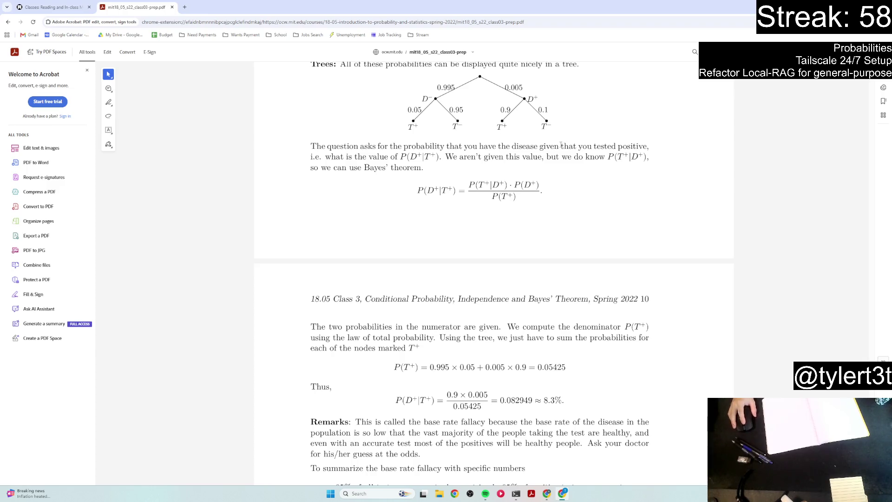
pyautogui.scroll(-1, 537, 159)
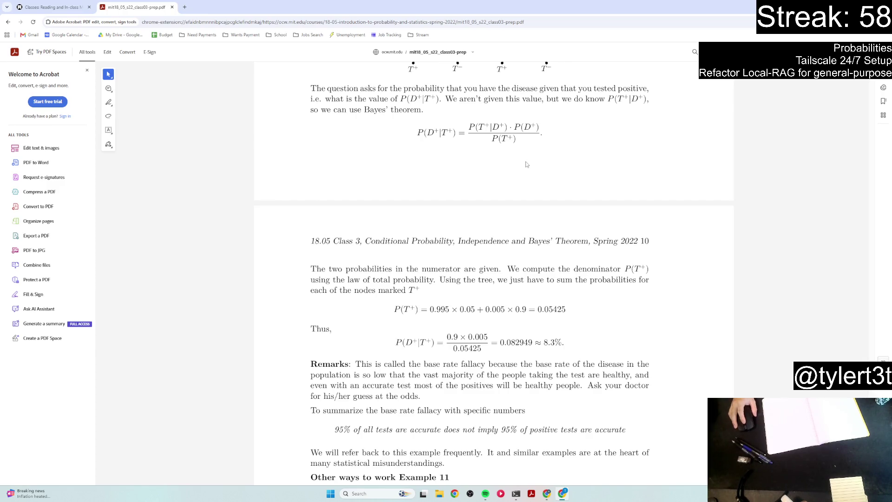
pyautogui.scroll(-2, 525, 167)
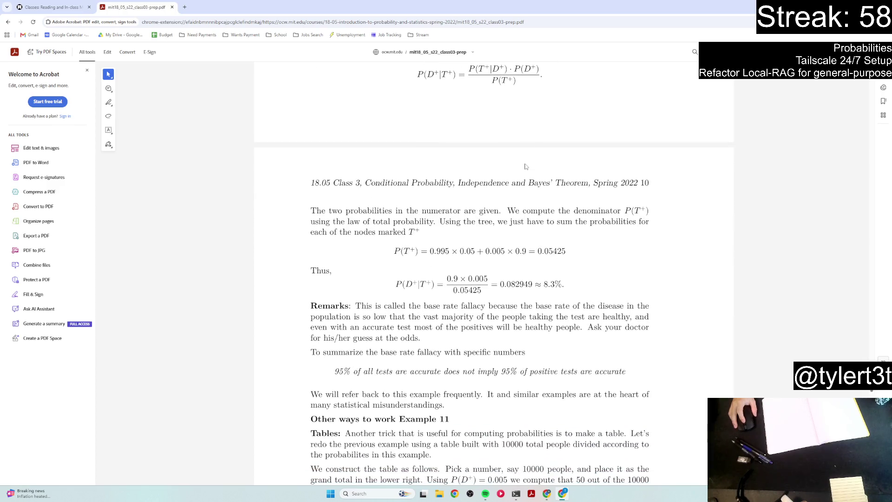
pyautogui.scroll(-1, 525, 167)
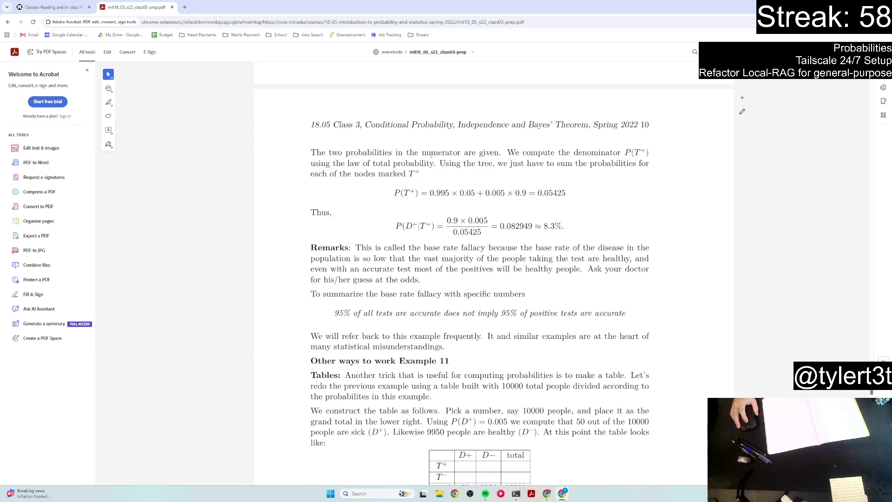
pyautogui.scroll(-1, 431, 155)
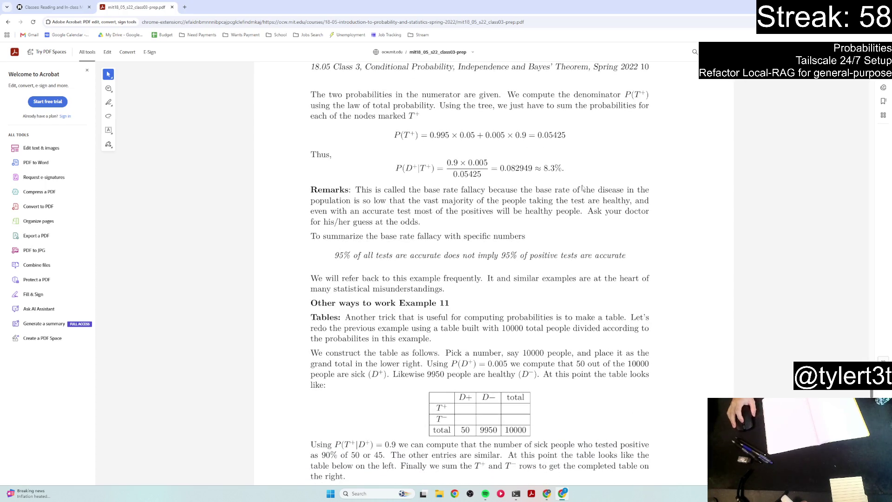
pyautogui.scroll(-2, 506, 190)
pyautogui.scroll(1, 506, 181)
pyautogui.scroll(-1, 441, 167)
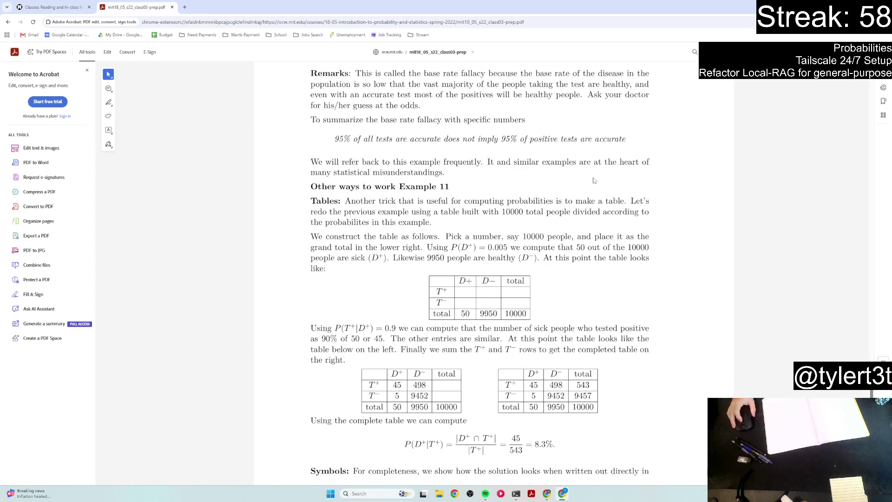
pyautogui.scroll(1, 593, 181)
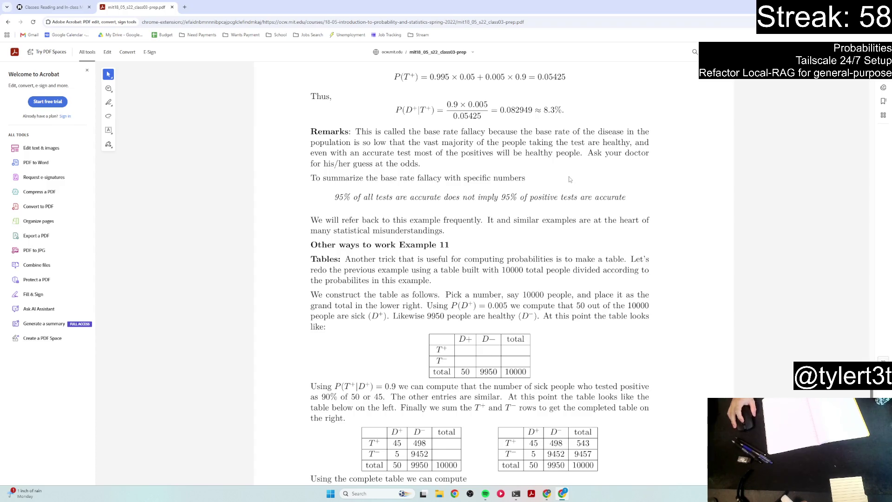
pyautogui.scroll(-3, 569, 179)
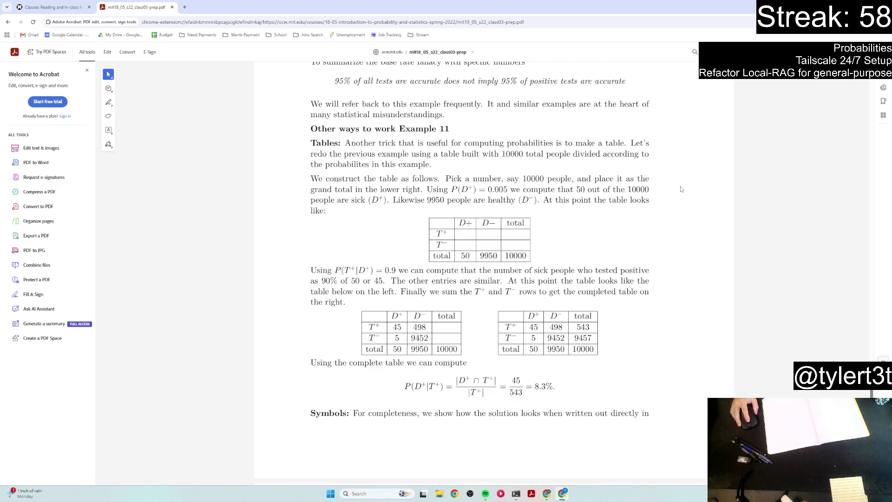
# - Scroll through page 11 and section 7.2 Bayes' rule in 18.05 to the final citation page
pyautogui.scroll(-3, 681, 189)
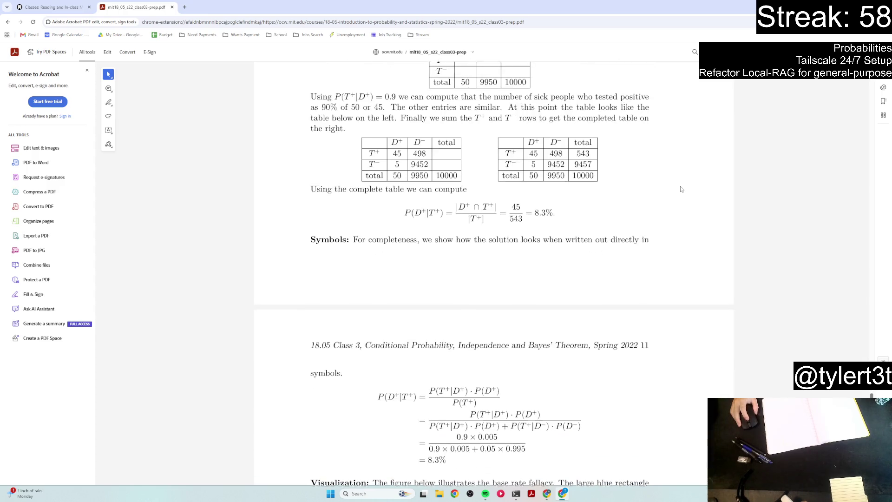
pyautogui.scroll(1, 681, 190)
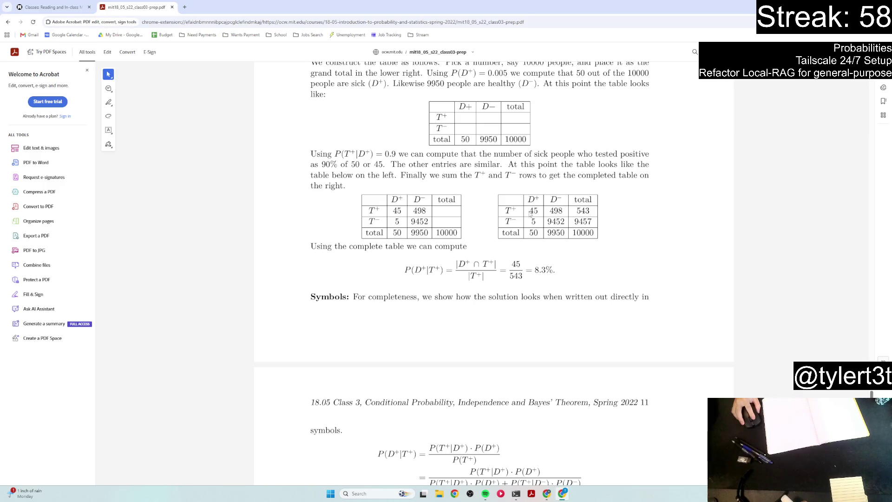
pyautogui.scroll(-4, 527, 204)
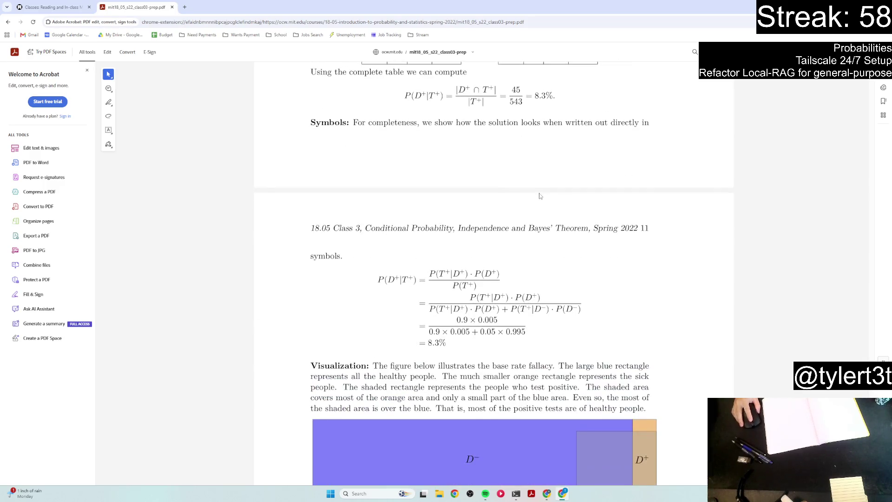
pyautogui.scroll(-5, 534, 195)
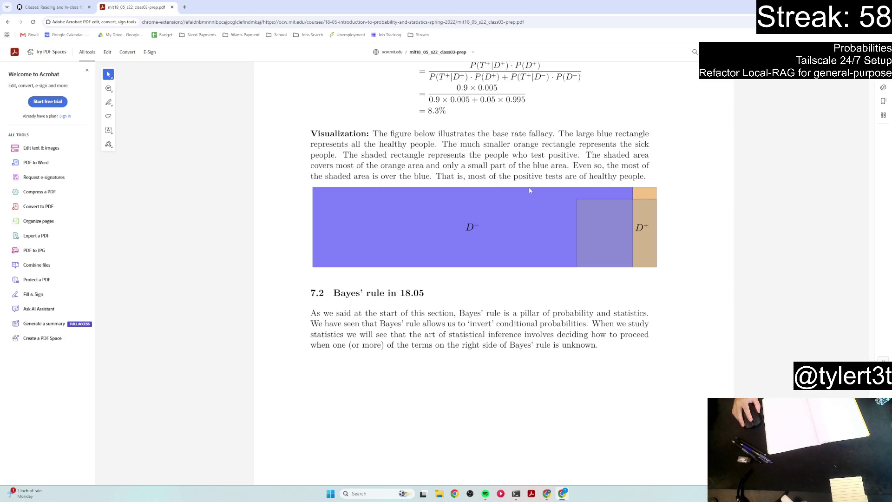
pyautogui.scroll(-12, 529, 187)
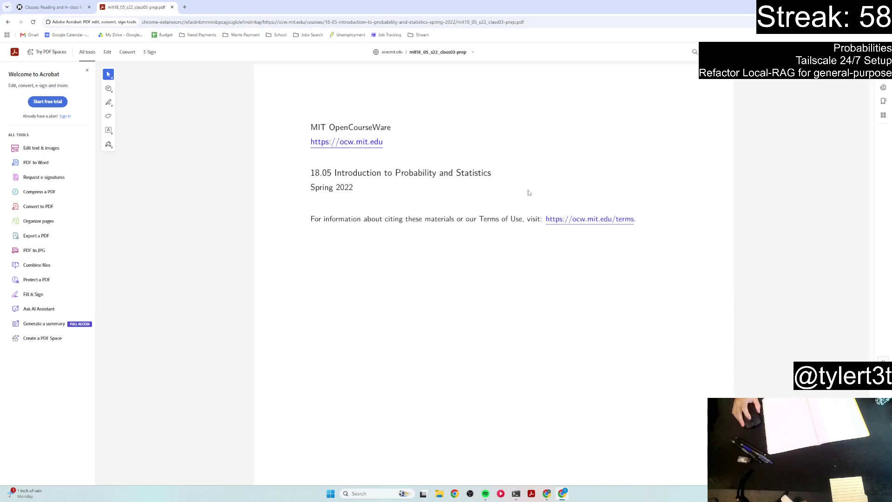
pyautogui.scroll(10, 528, 192)
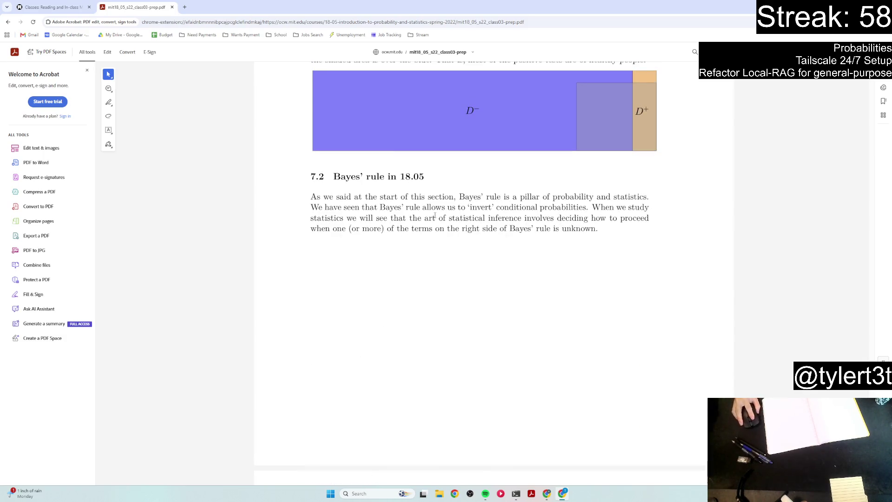
pyautogui.scroll(-6, 365, 221)
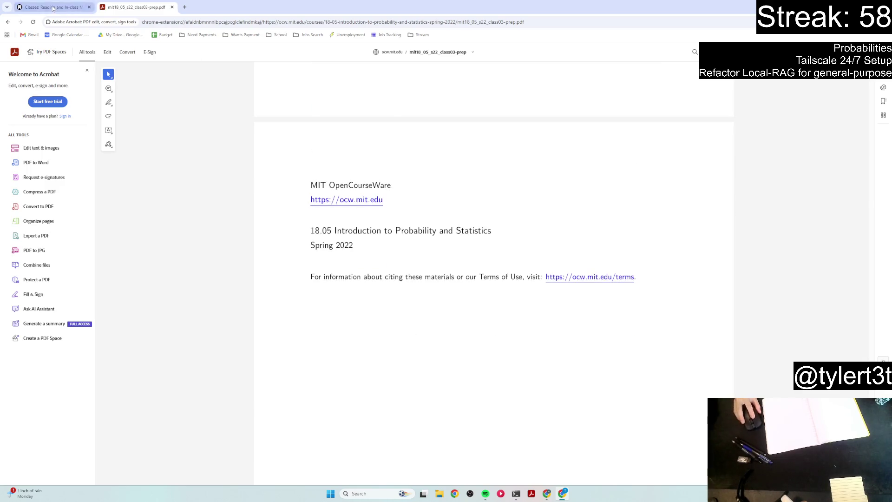
# - Return to the classes list, closing the mistakenly opened Class 2 Slides tab
pyautogui.click(51, 7)
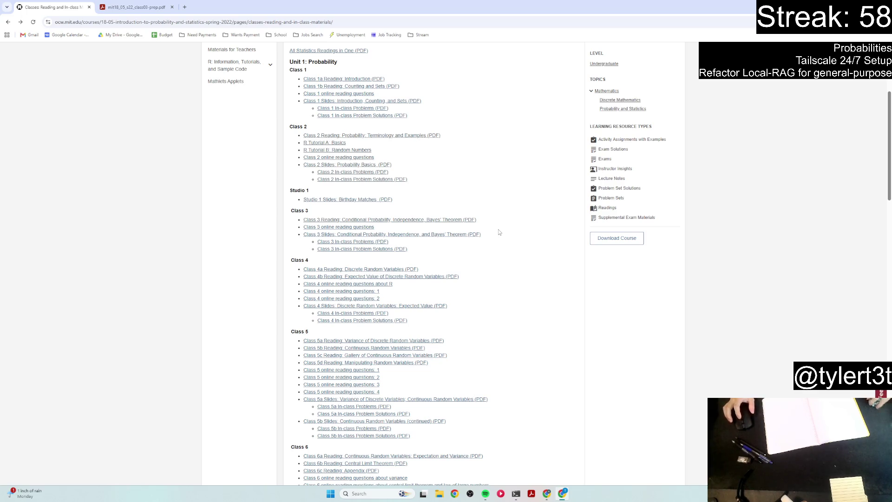
pyautogui.click(355, 165)
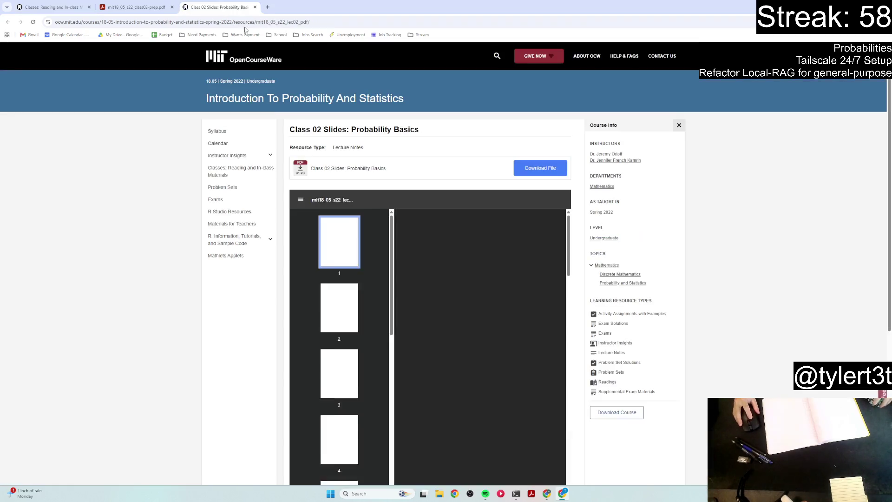
pyautogui.click(257, 7)
pyautogui.click(51, 7)
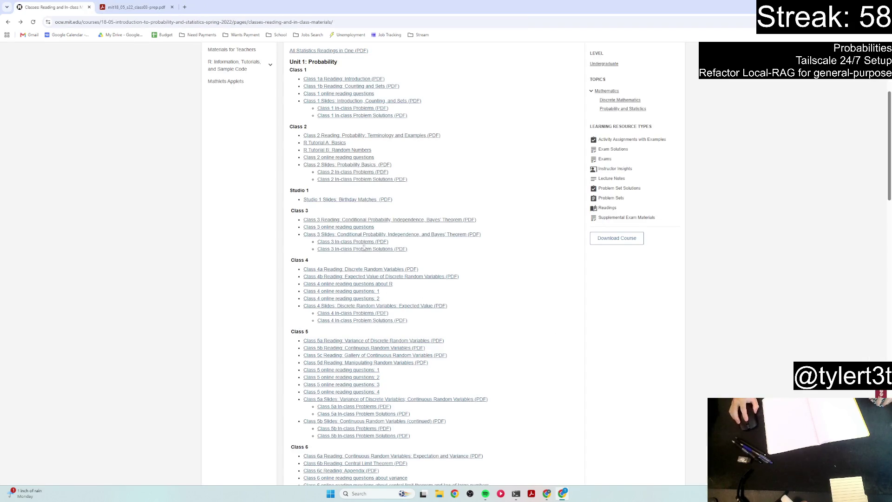
# - Open the Class 3 Slides PDF in its own tab, then go back to the materials list
pyautogui.click(354, 235)
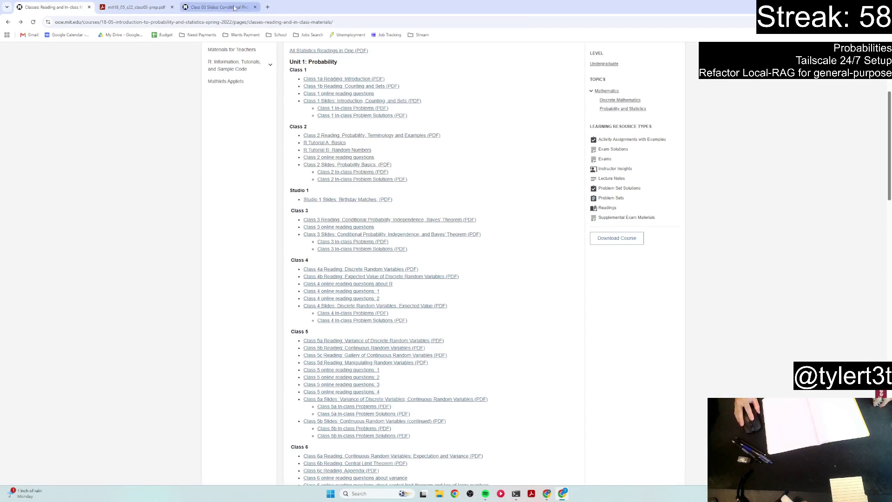
pyautogui.click(219, 7)
pyautogui.click(518, 184)
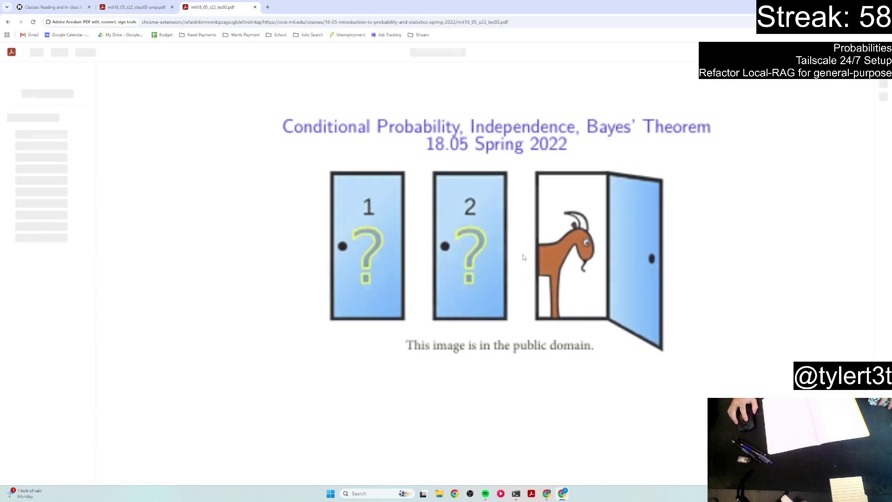
pyautogui.scroll(-3, 318, 311)
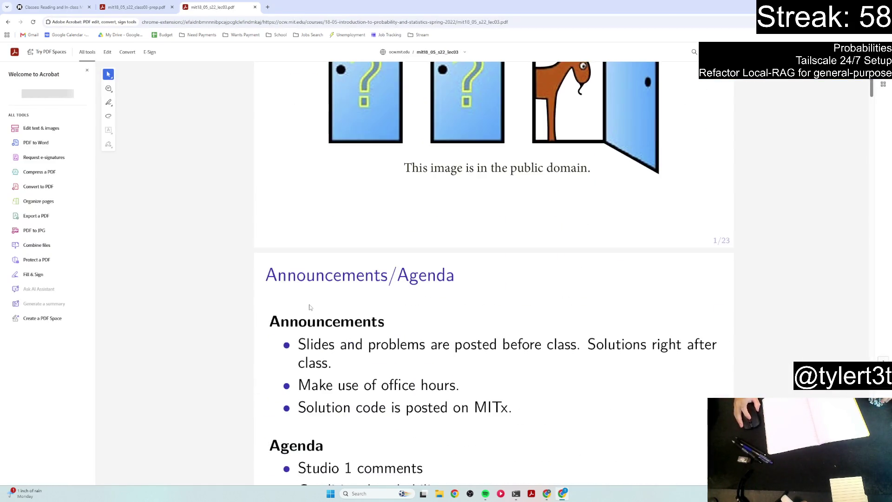
pyautogui.hotkey('ctrl', 'Tab')
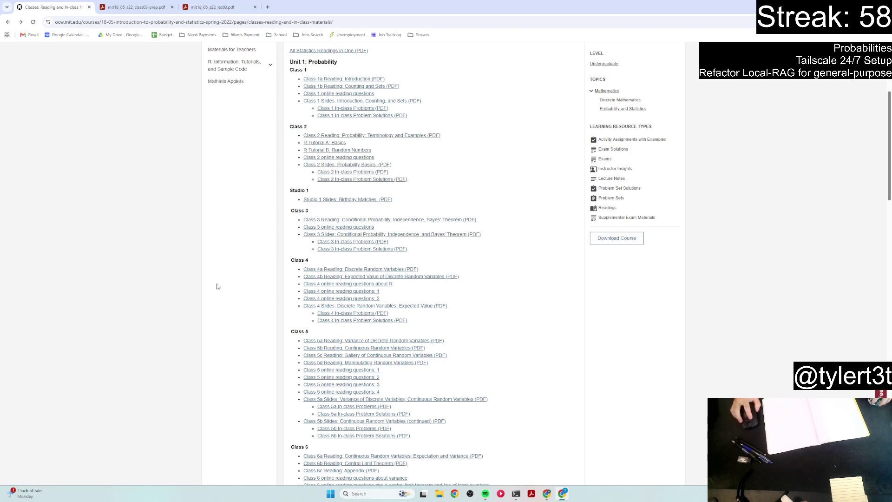
pyautogui.click(239, 4)
pyautogui.click(79, 6)
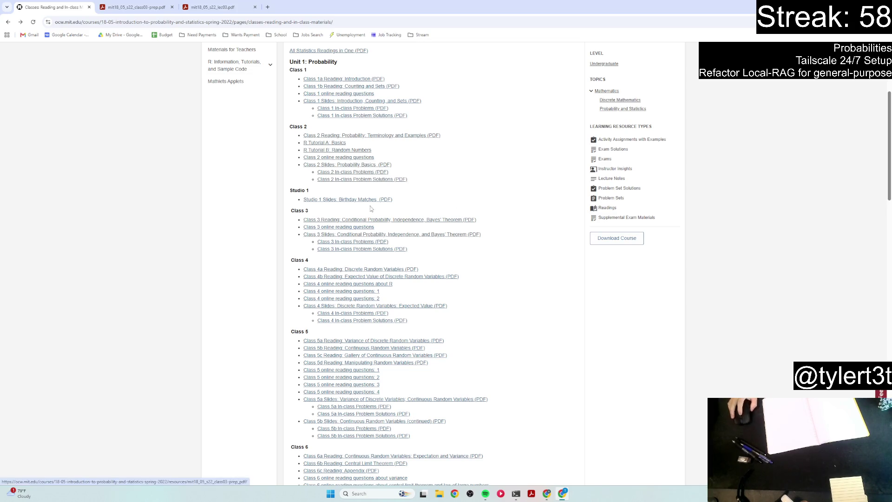
pyautogui.click(242, 5)
# - Scroll the Class 3 slides past the Announcements/Agenda slide to the Studio 1 comments slide
pyautogui.scroll(3, 279, 246)
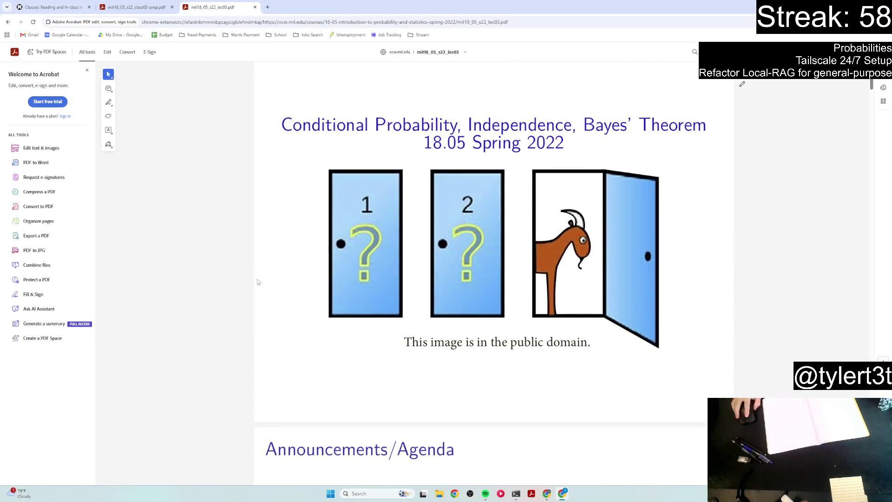
pyautogui.scroll(-3, 269, 256)
pyautogui.scroll(-5, 257, 278)
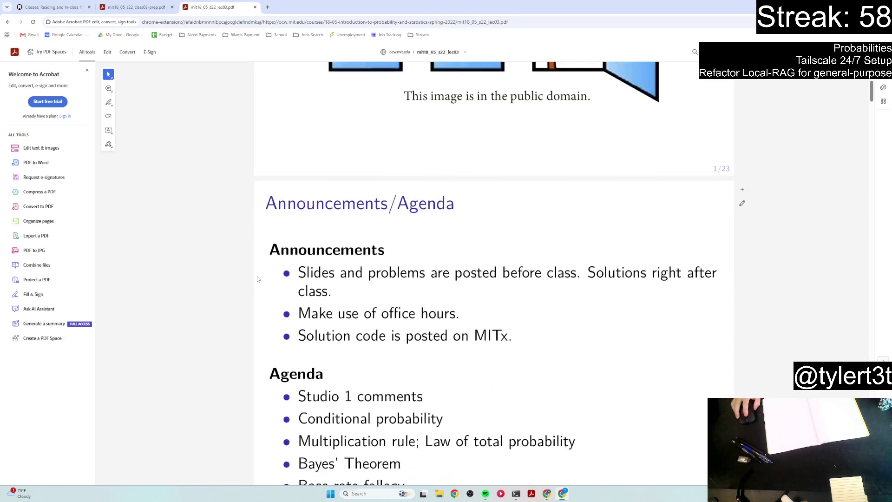
pyautogui.scroll(-6, 255, 265)
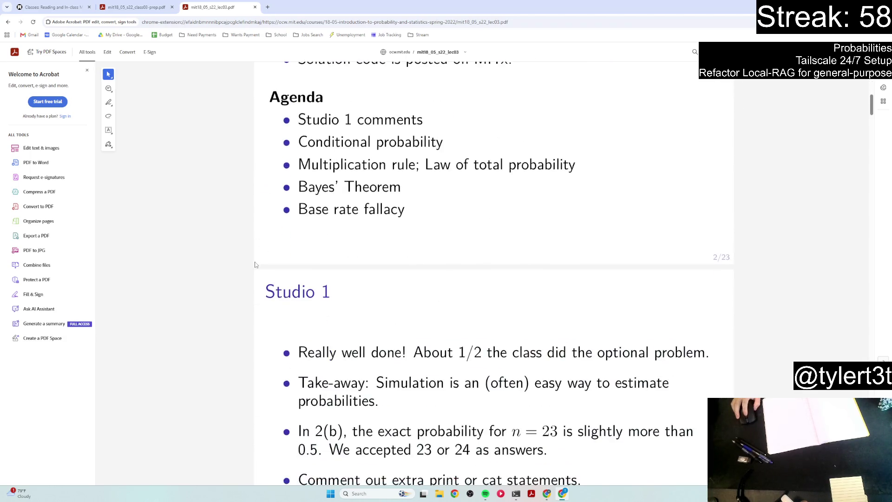
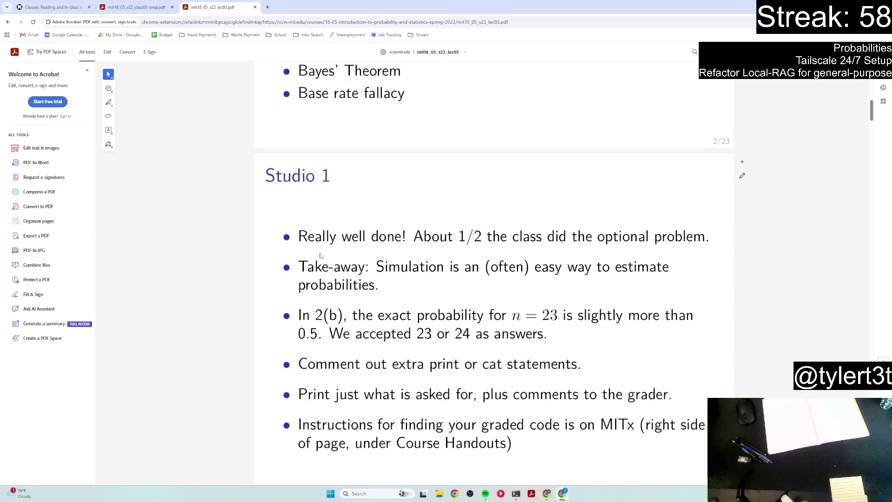
# - Scroll past the Sample Space Confusions and Conditional Probability slides to the four-coin-toss Table/Concept Question
pyautogui.scroll(-3, 420, 236)
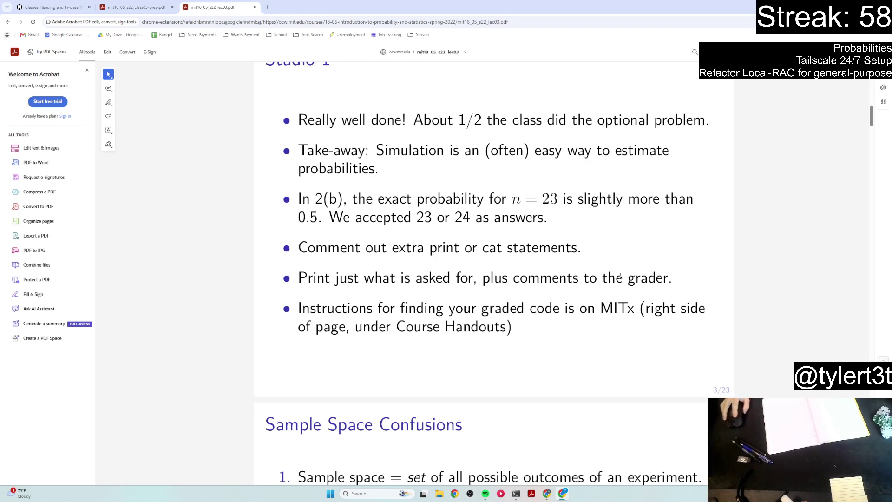
pyautogui.scroll(-8, 467, 278)
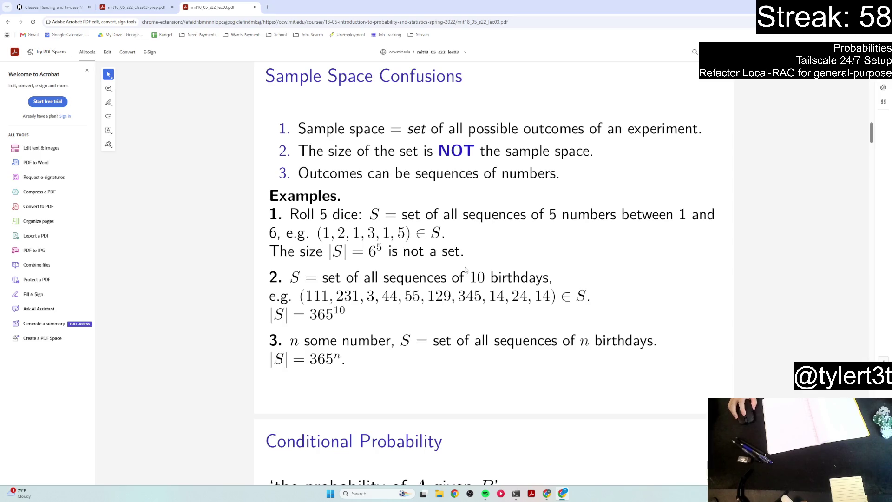
pyautogui.scroll(-1, 456, 264)
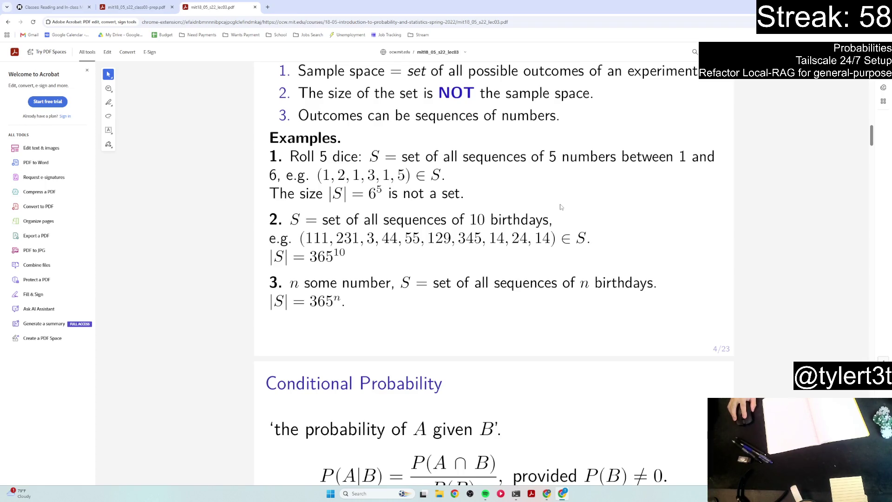
pyautogui.scroll(-5, 560, 207)
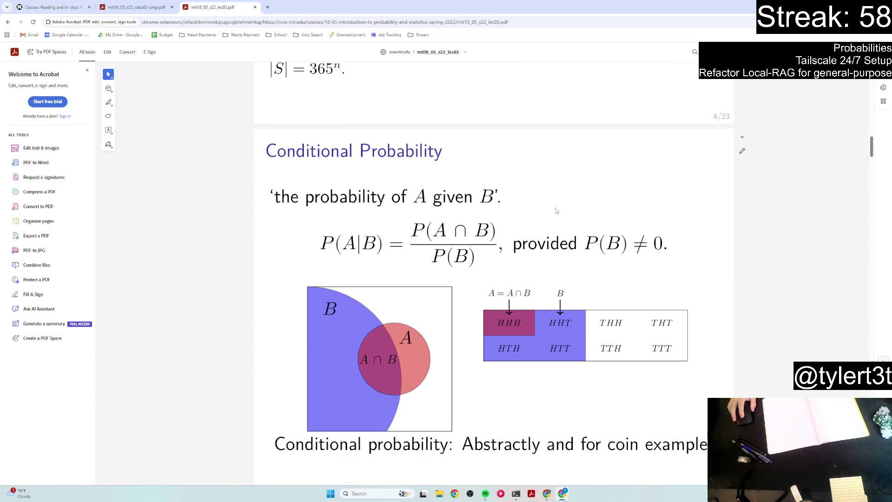
pyautogui.scroll(-4, 553, 209)
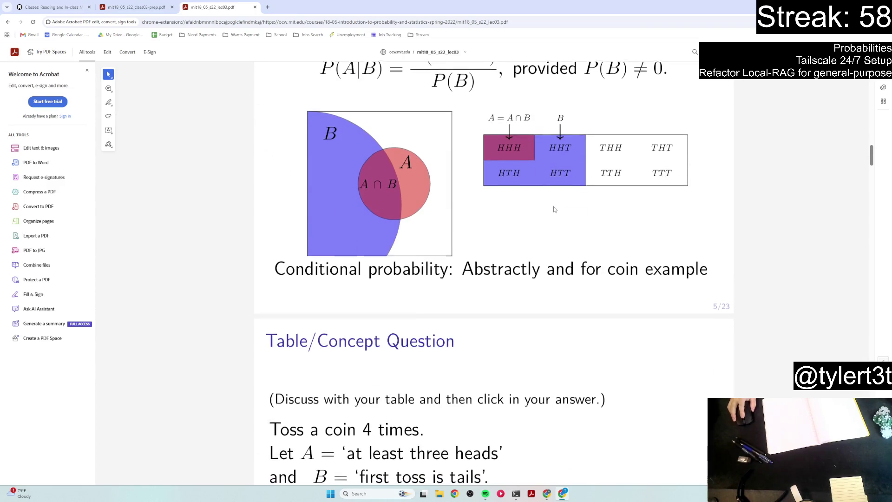
pyautogui.scroll(-3, 553, 209)
pyautogui.scroll(-2, 554, 209)
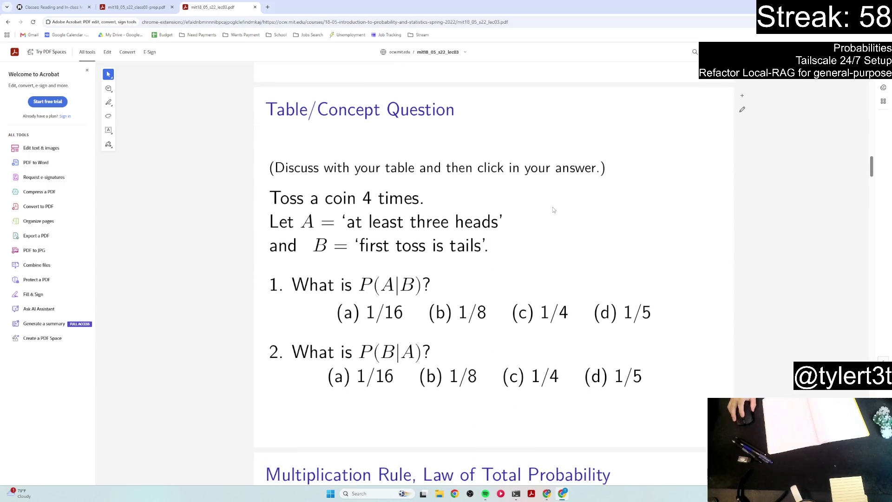
pyautogui.scroll(-4, 553, 207)
pyautogui.scroll(4, 552, 208)
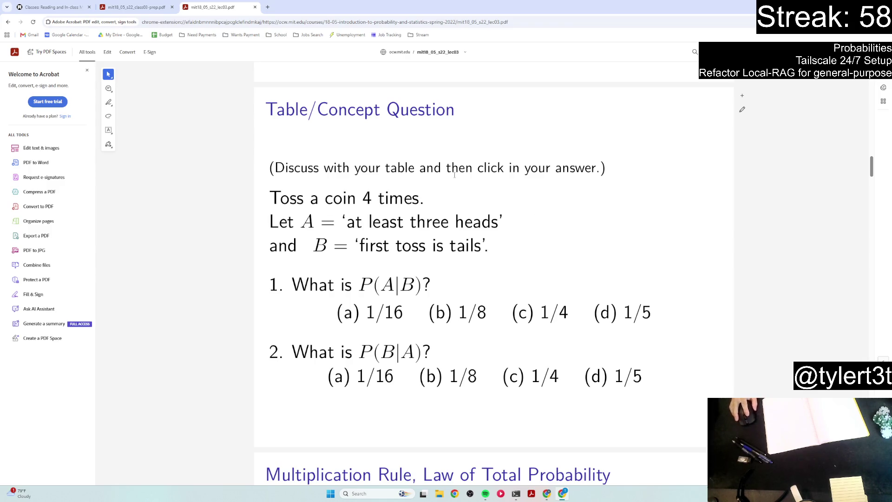
pyautogui.scroll(-1, 333, 239)
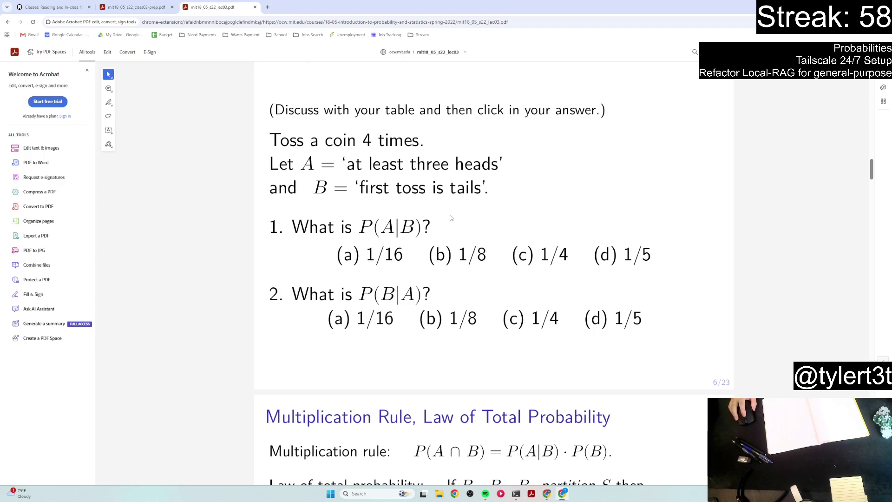
pyautogui.moveTo(355, 189); pyautogui.dragTo(492, 193)
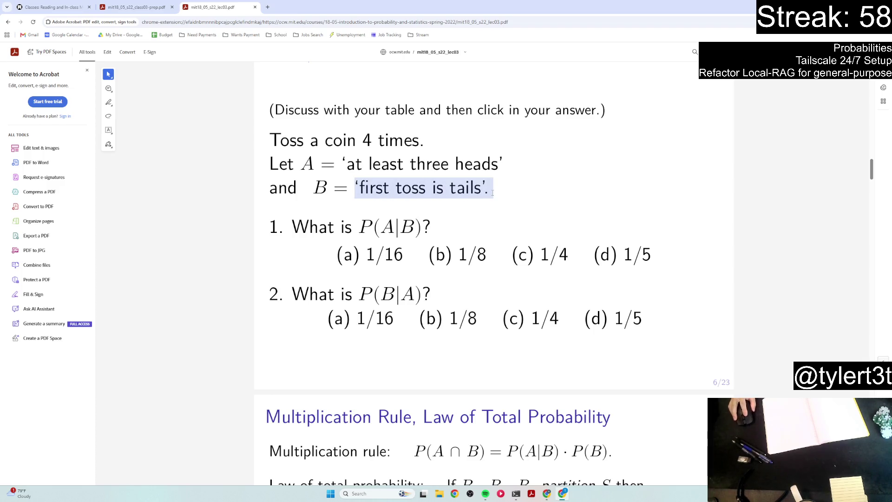
pyautogui.click(584, 195)
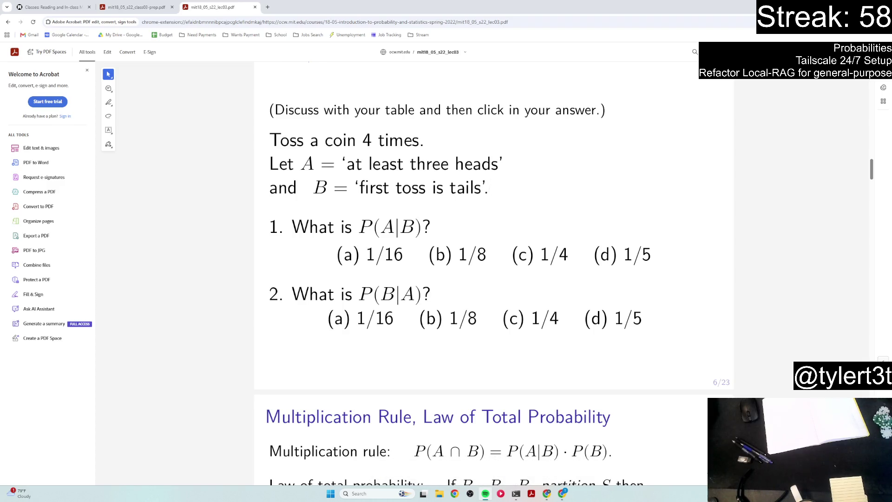
pyautogui.moveTo(526, 340)
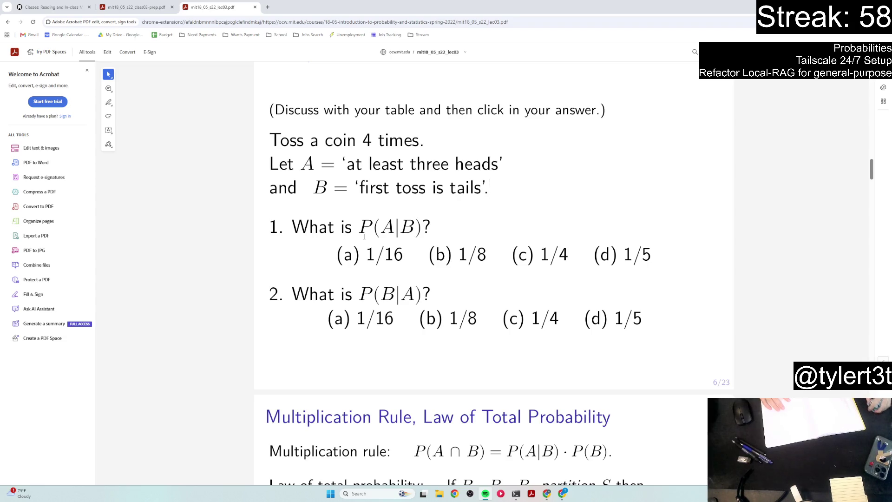
pyautogui.moveTo(348, 166); pyautogui.dragTo(500, 169)
pyautogui.moveTo(359, 188); pyautogui.dragTo(484, 195)
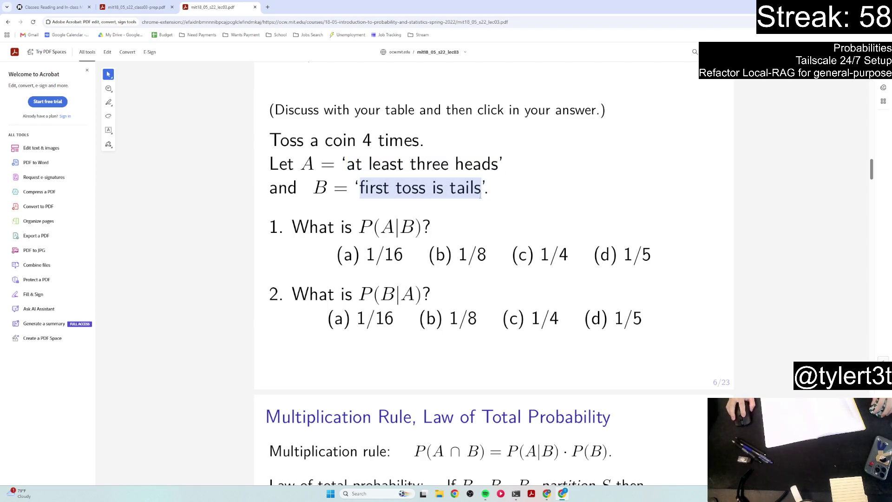
pyautogui.click(584, 202)
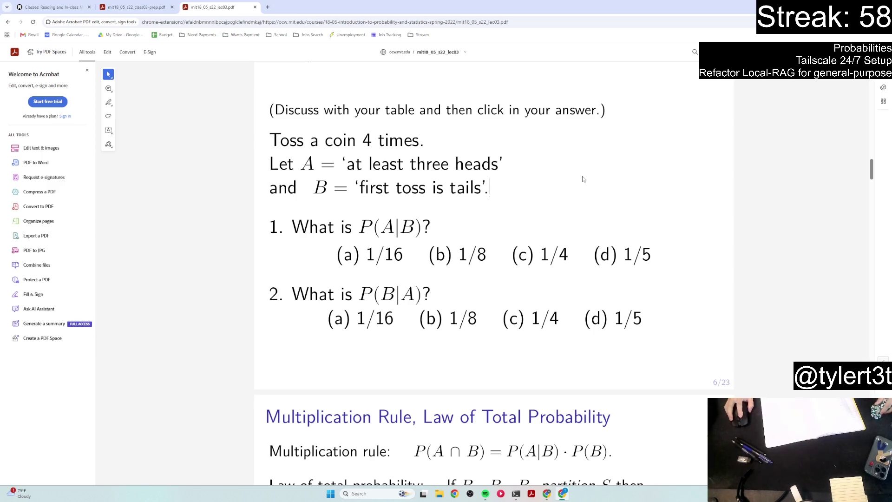
pyautogui.moveTo(429, 254); pyautogui.dragTo(490, 255)
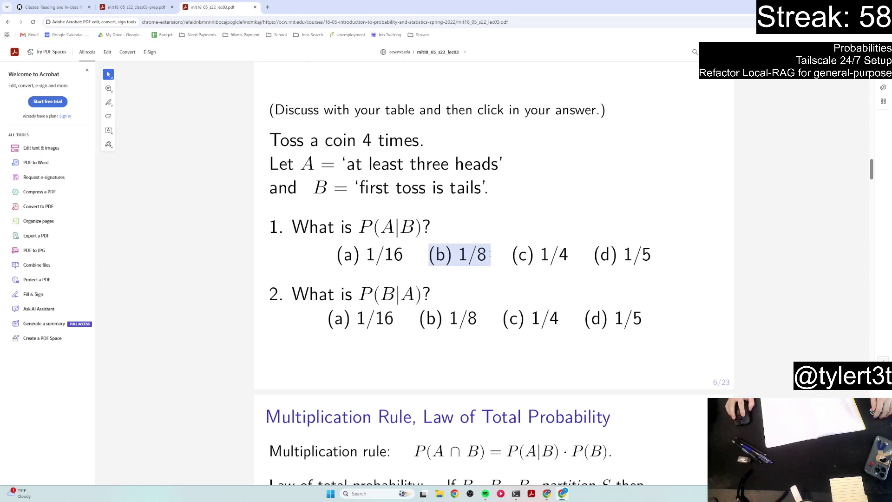
pyautogui.click(571, 207)
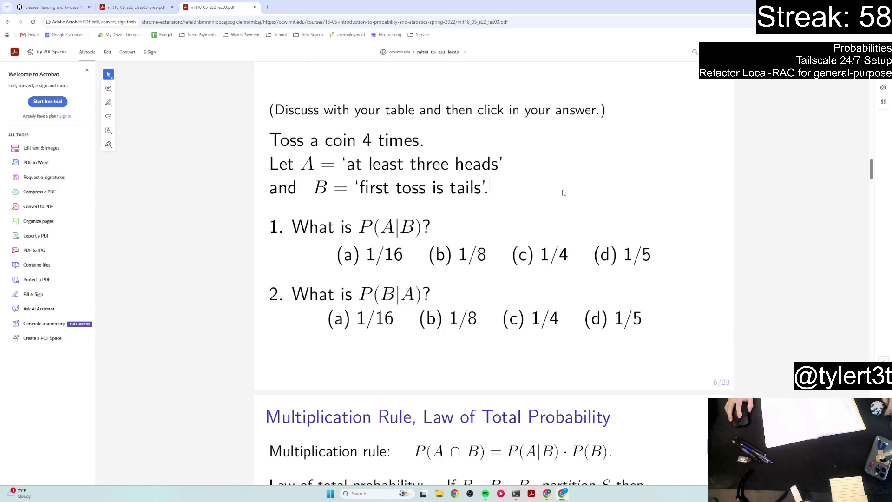
pyautogui.scroll(-1, 487, 218)
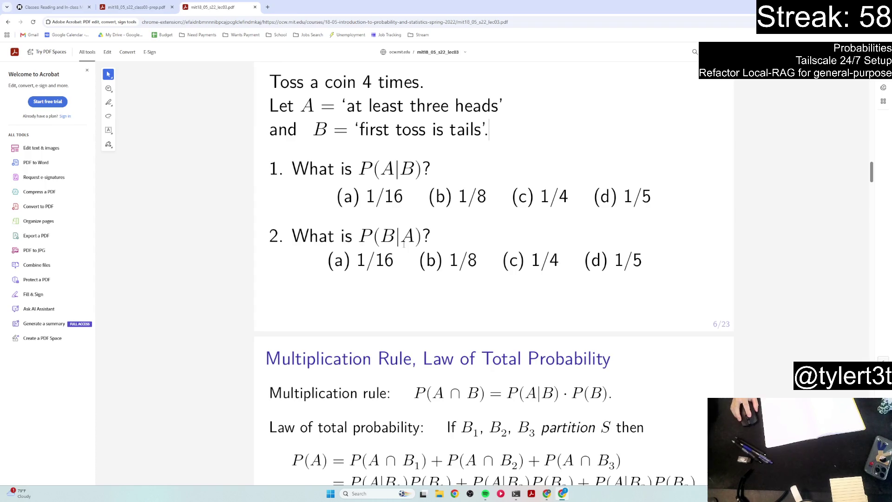
pyautogui.moveTo(360, 236)
pyautogui.mouseDown()
pyautogui.moveTo(431, 237)
pyautogui.moveTo(422, 238)
pyautogui.mouseUp()
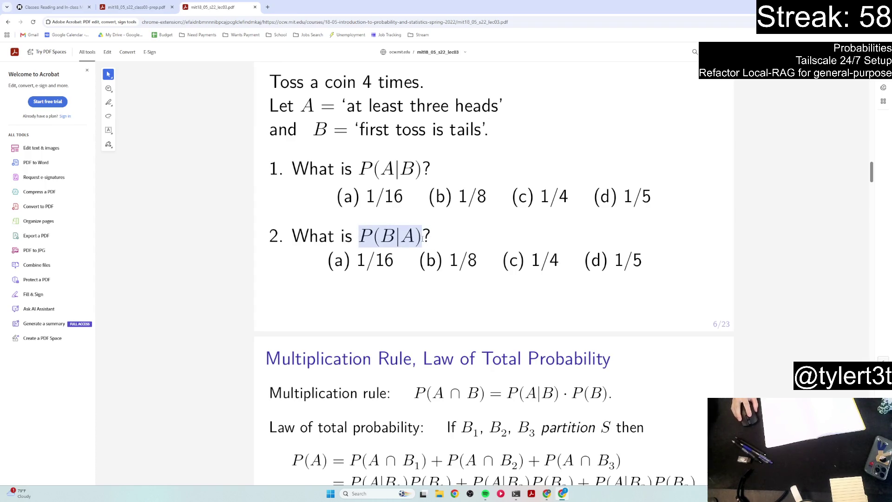
pyautogui.click(431, 237)
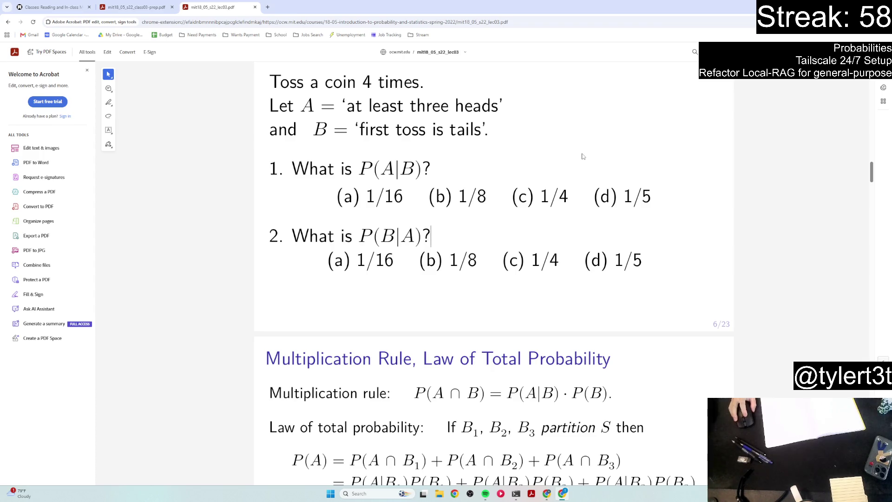
pyautogui.scroll(-6, 514, 260)
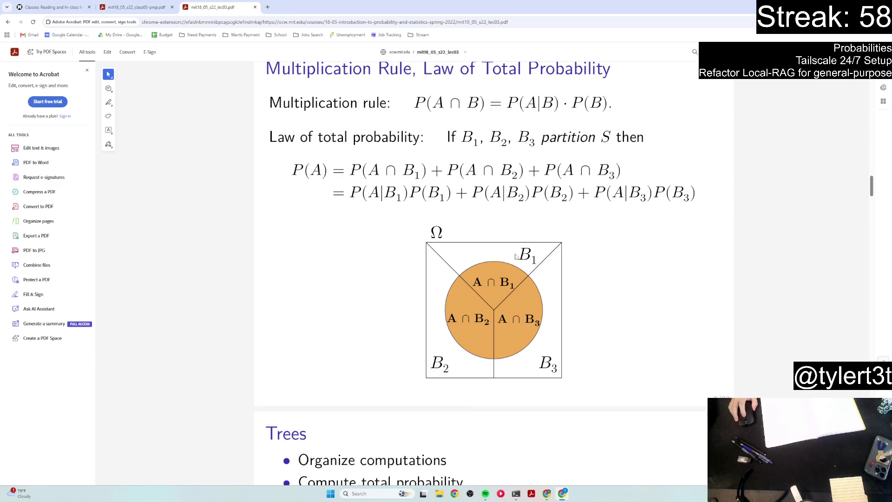
# - Scroll past the Independence and Bayes' Theorem slides to the Evil Squirrels board question, slide 17 of 23
pyautogui.scroll(-20, 515, 256)
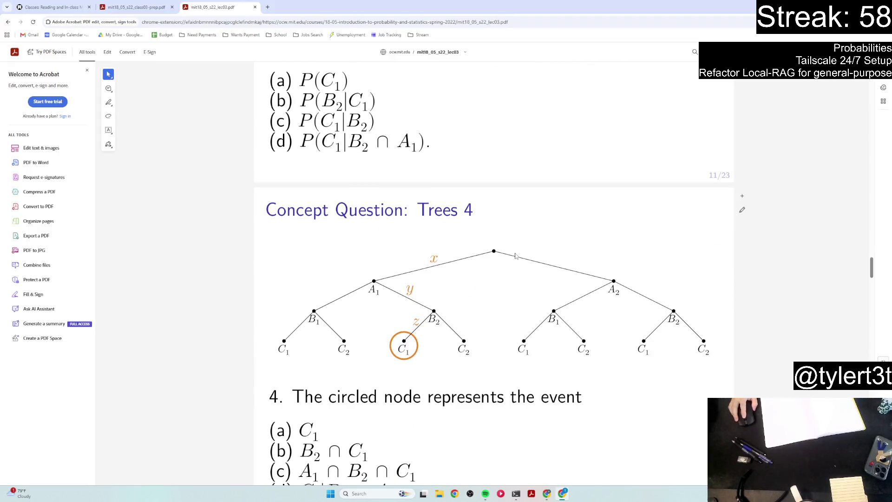
pyautogui.scroll(-2, 515, 255)
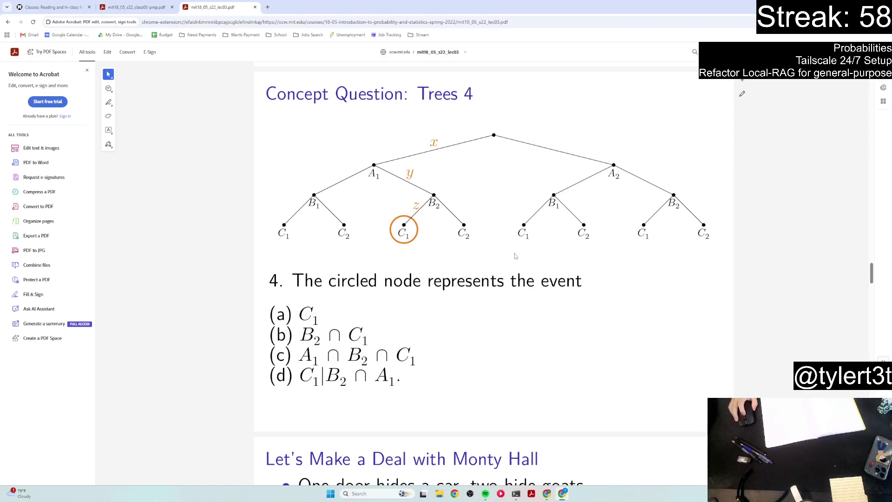
pyautogui.scroll(-5, 515, 254)
pyautogui.scroll(-1, 510, 242)
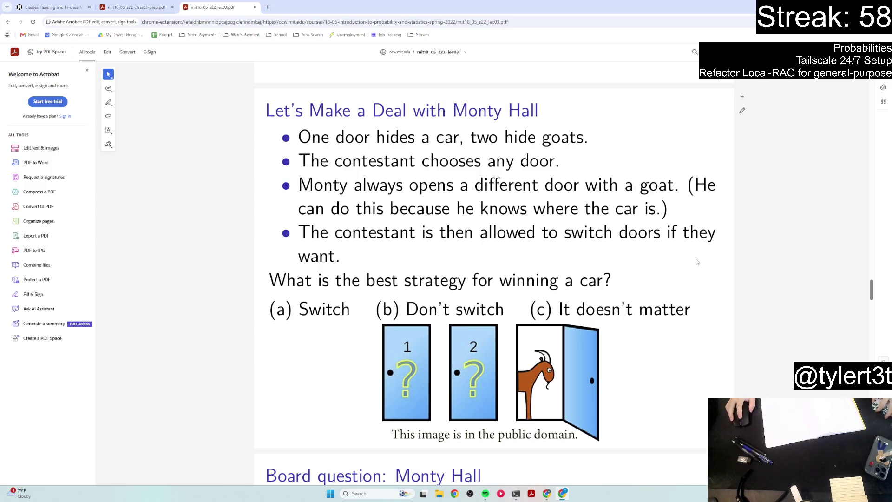
pyautogui.scroll(-9, 697, 260)
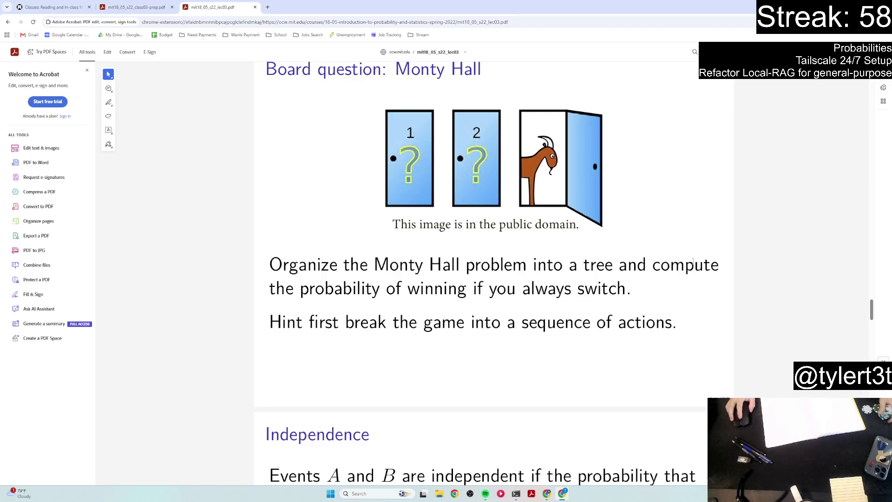
pyautogui.scroll(-6, 691, 262)
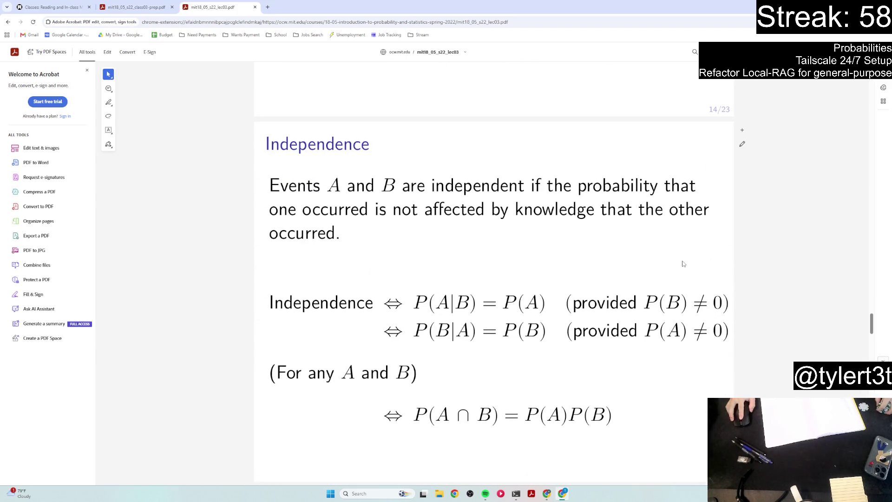
pyautogui.scroll(-8, 676, 262)
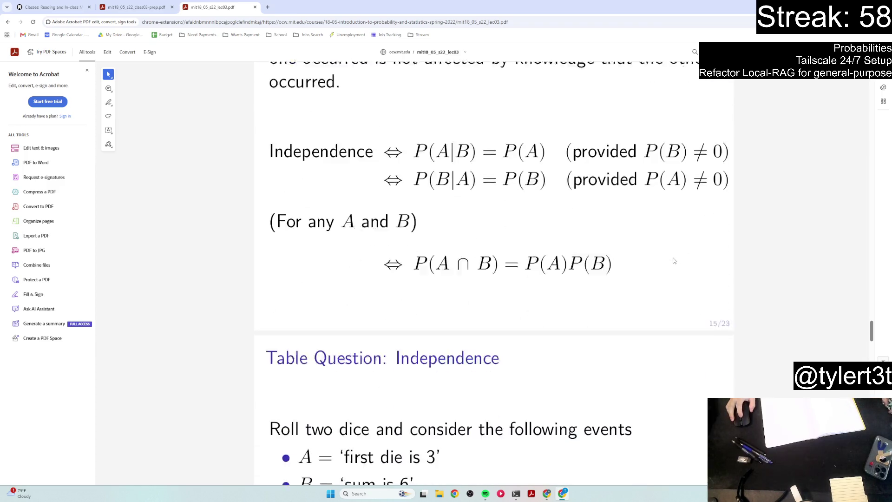
pyautogui.scroll(-11, 671, 264)
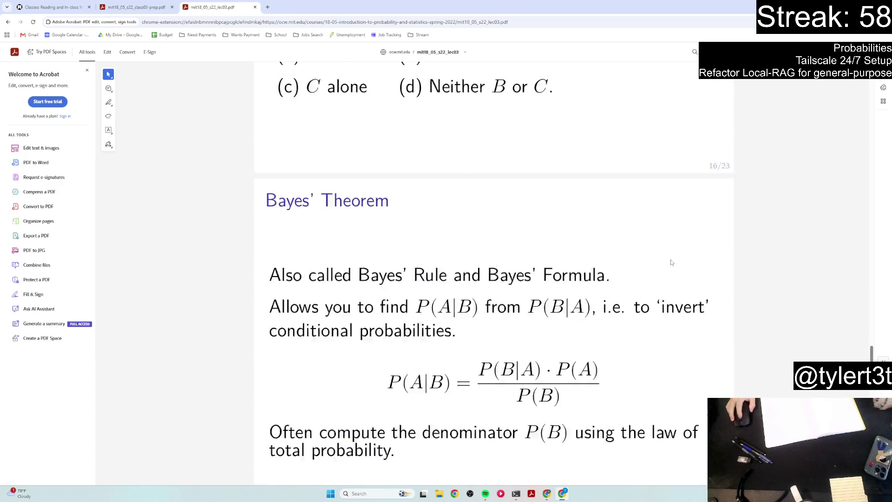
pyautogui.scroll(-6, 671, 260)
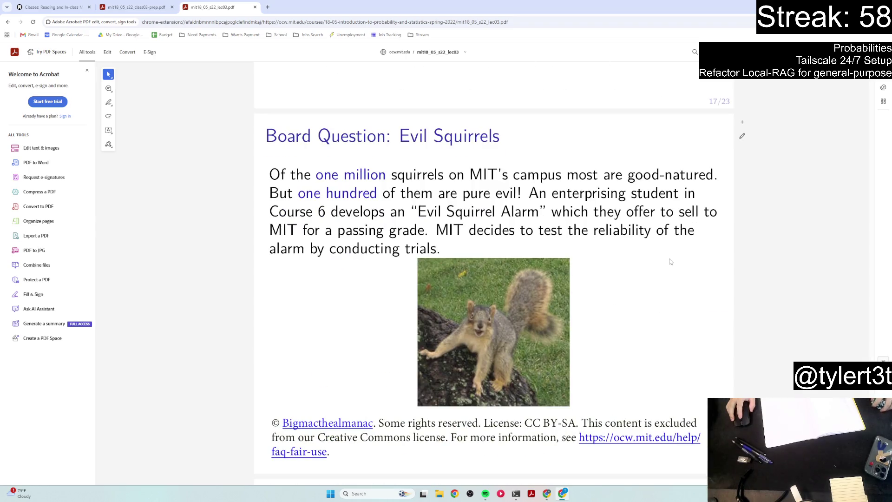
pyautogui.scroll(-1, 669, 261)
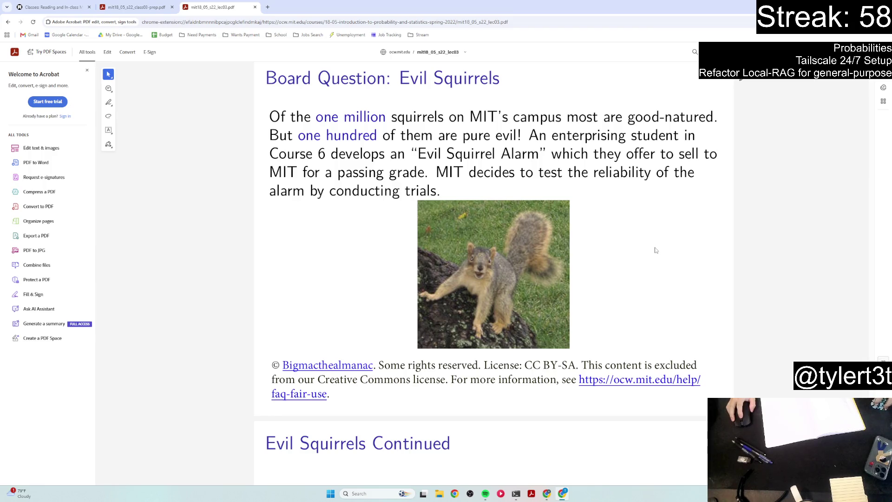
# - Read down the Evil Squirrels 'One solution' slide to the result P(evil | alarm) ≈ 0.01
pyautogui.scroll(-8, 655, 249)
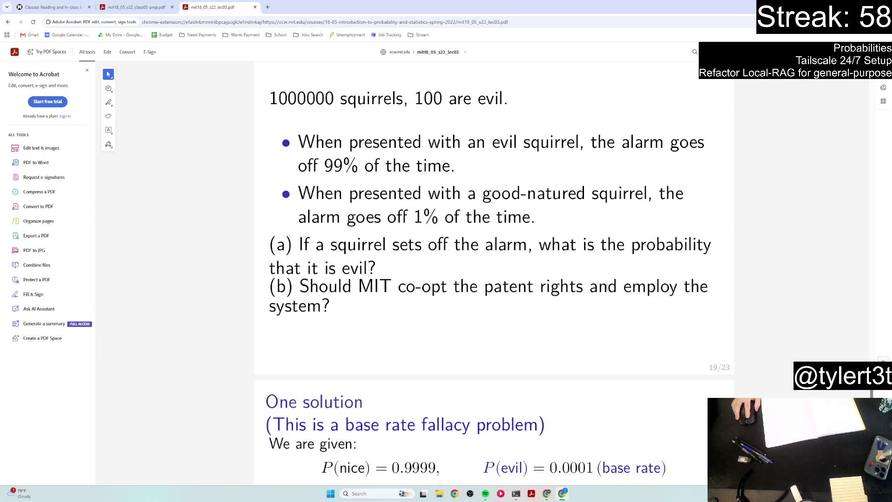
pyautogui.scroll(-3, 603, 284)
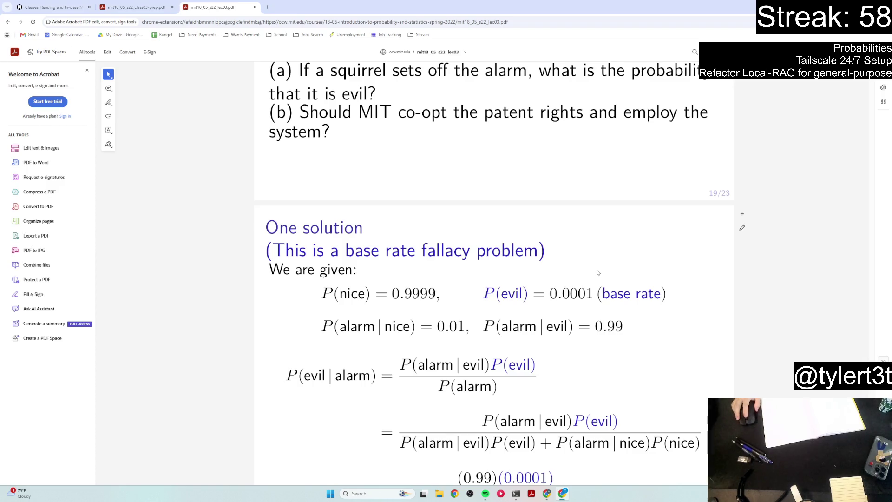
pyautogui.scroll(-1, 596, 269)
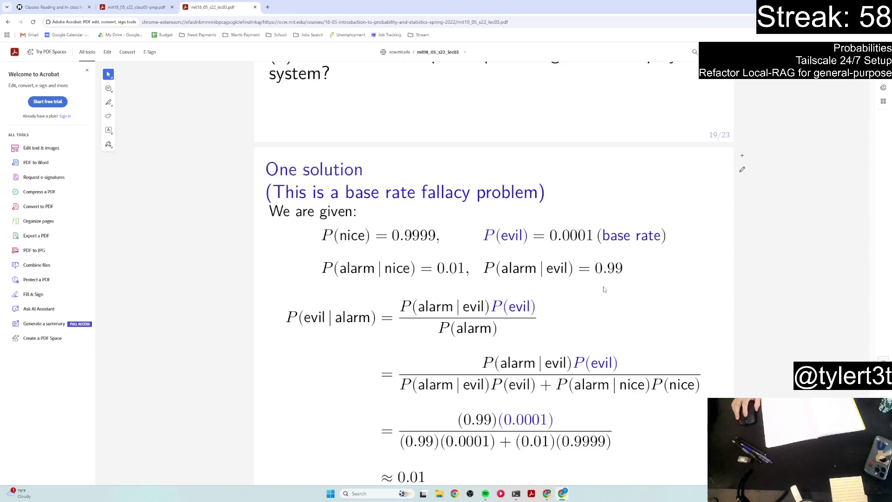
pyautogui.scroll(-1, 604, 289)
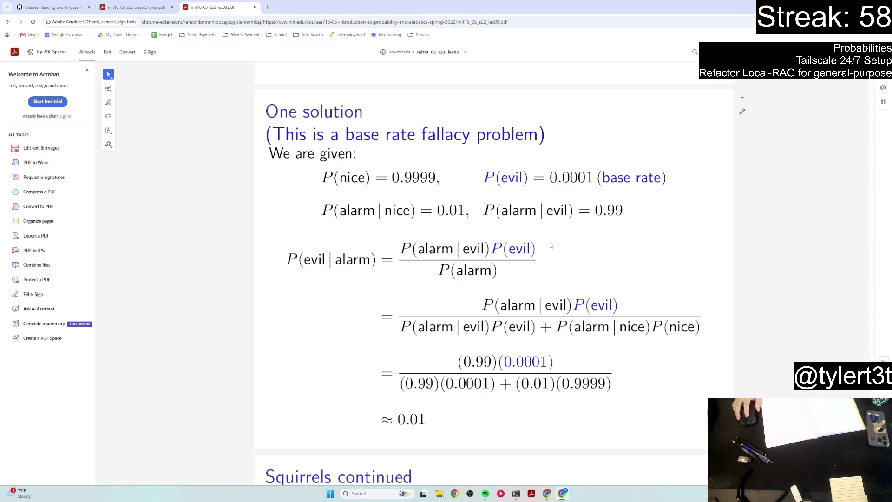
# - Scroll through the Squirrels summary and Dice Game slides to the last page, then close the lecture PDF
pyautogui.scroll(-4, 548, 297)
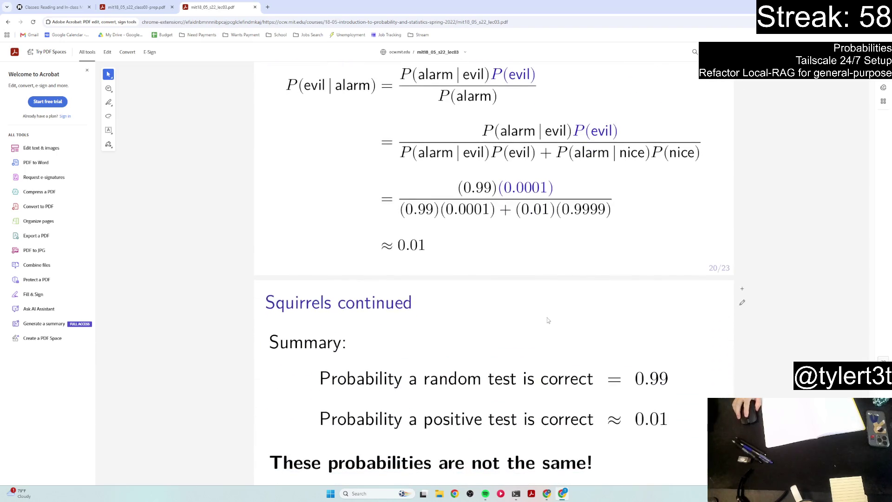
pyautogui.scroll(-2, 547, 319)
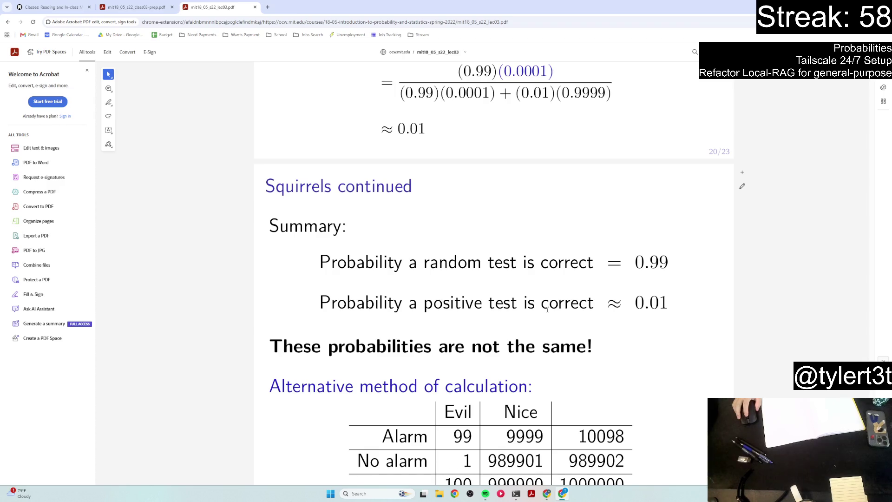
pyautogui.scroll(-4, 547, 307)
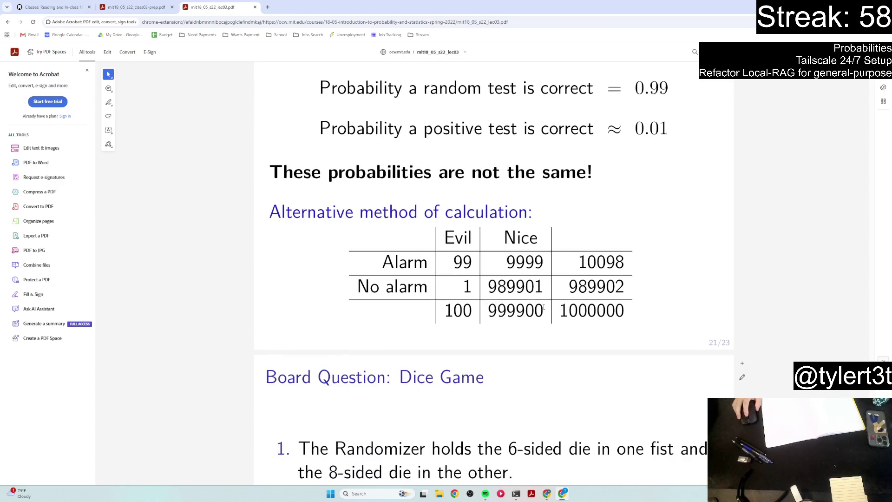
pyautogui.scroll(-5, 538, 301)
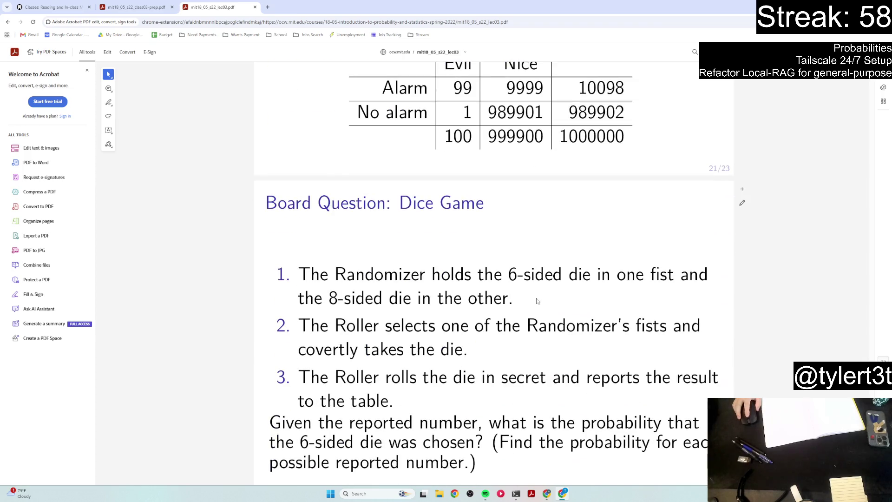
pyautogui.scroll(-1, 537, 301)
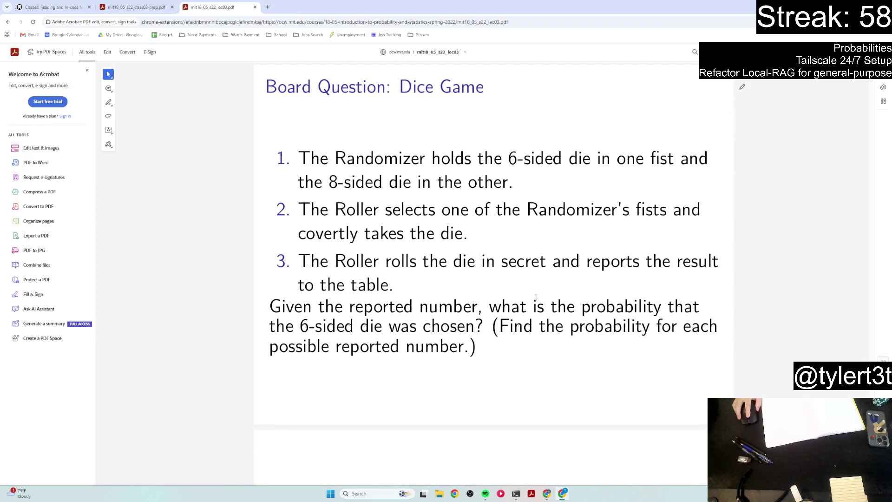
pyautogui.scroll(-8, 535, 297)
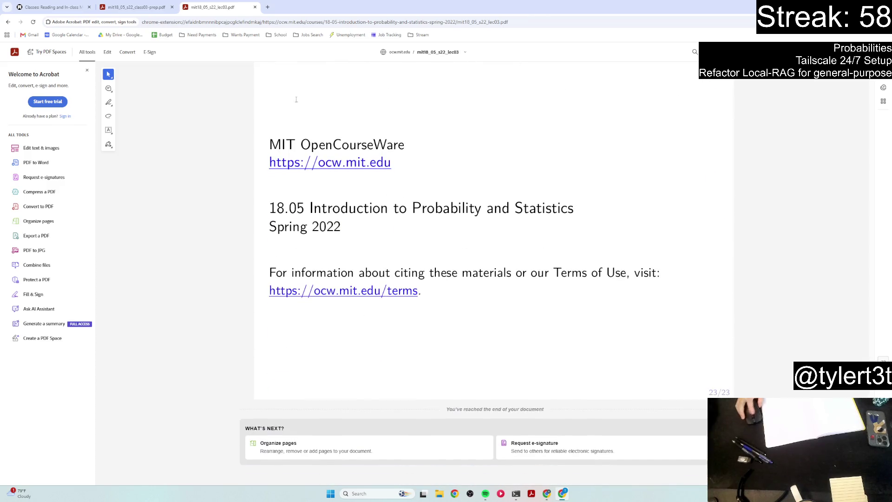
pyautogui.click(255, 7)
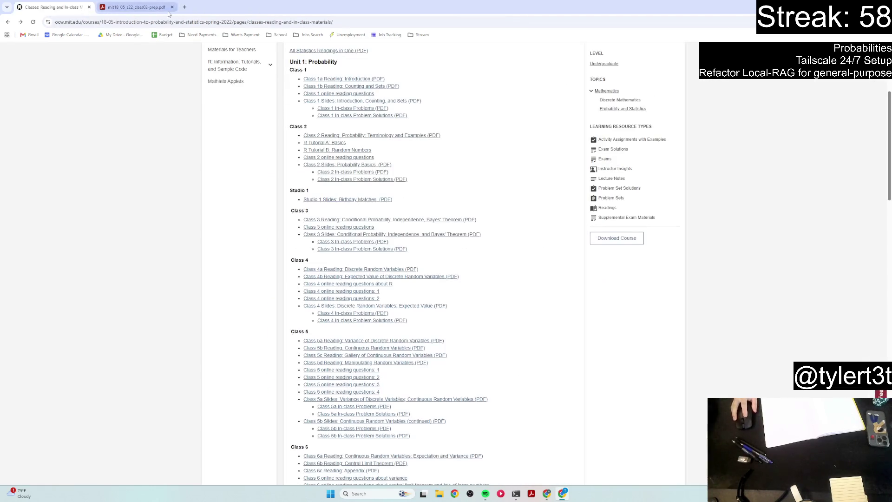
# - Open the Class 3 In-class Problems page and load its PDF in the Acrobat viewer
pyautogui.click(344, 242)
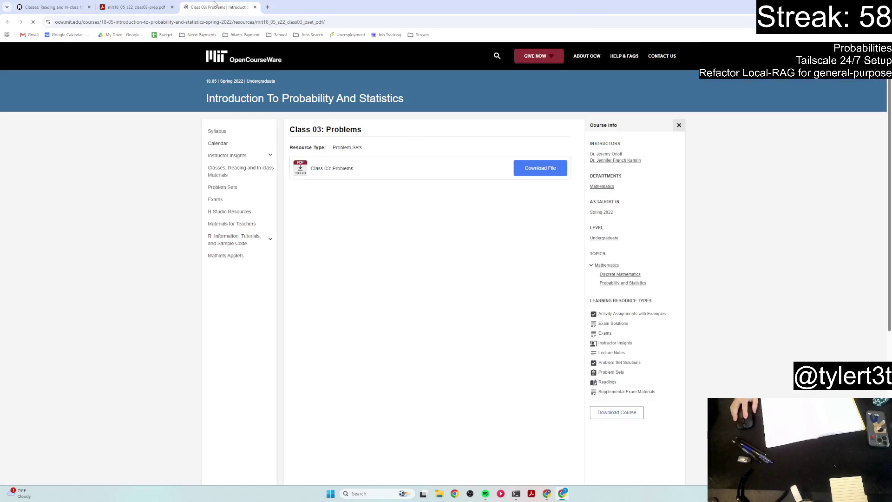
pyautogui.click(519, 176)
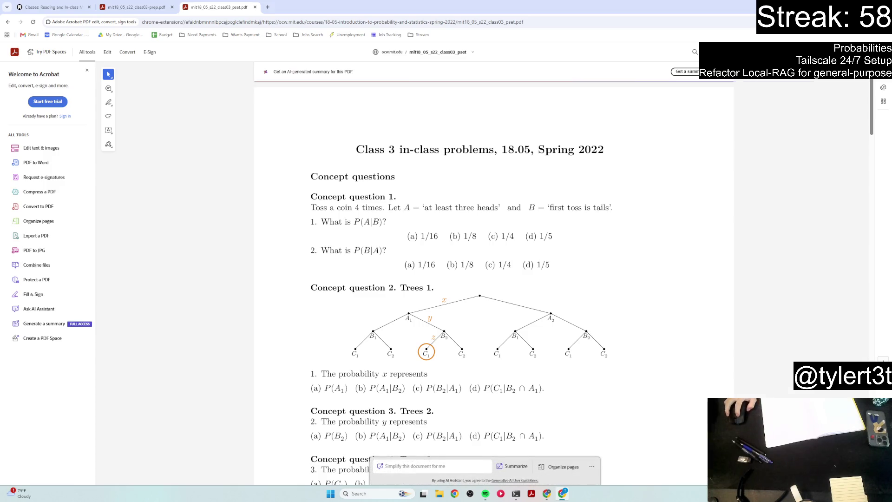
# - Scroll the problems PDF from page 1 down to Problem 3 and Problem 4, Dice Game
pyautogui.scroll(-15, 590, 378)
pyautogui.scroll(-15, 579, 375)
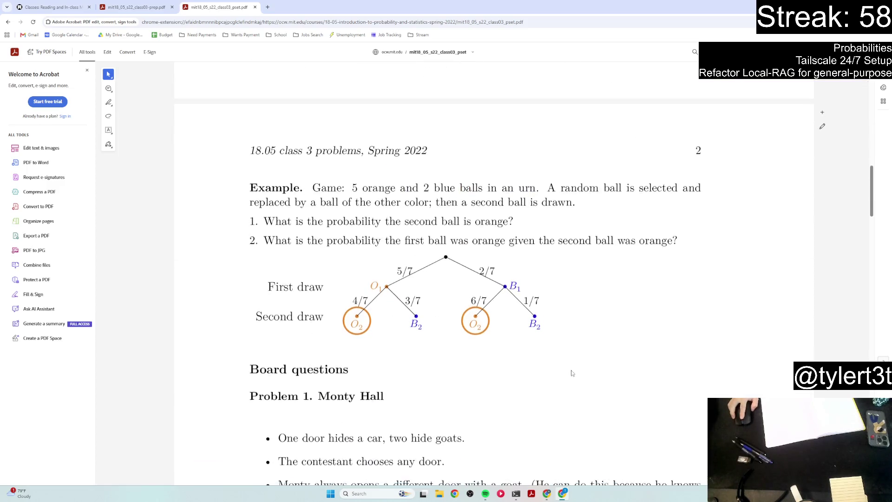
pyautogui.scroll(-10, 567, 374)
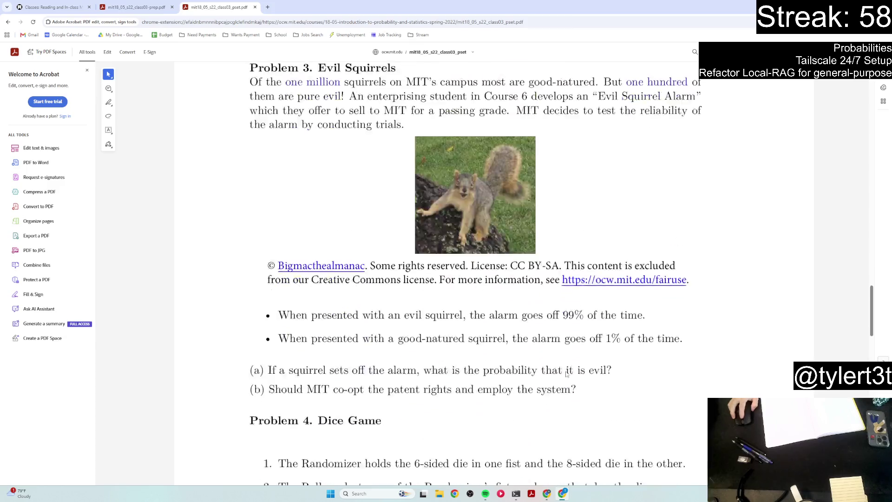
pyautogui.scroll(8, 567, 373)
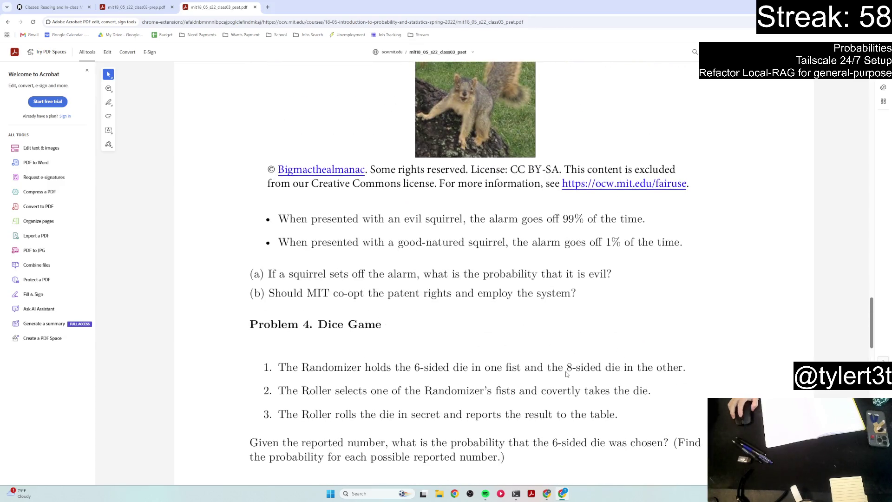
pyautogui.scroll(-5, 567, 374)
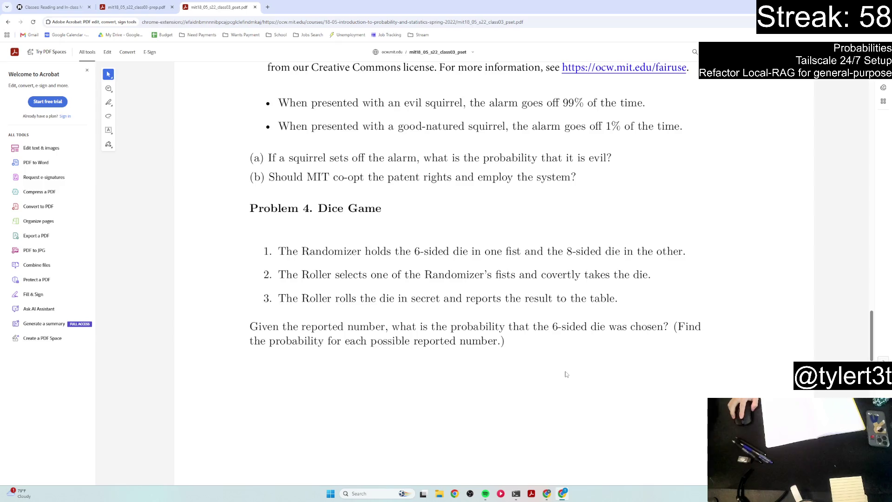
pyautogui.scroll(-5, 562, 370)
# - Highlight answer (a) 1/16 in Concept question 1, then delete that highlight
pyautogui.scroll(8, 534, 395)
pyautogui.scroll(20, 513, 412)
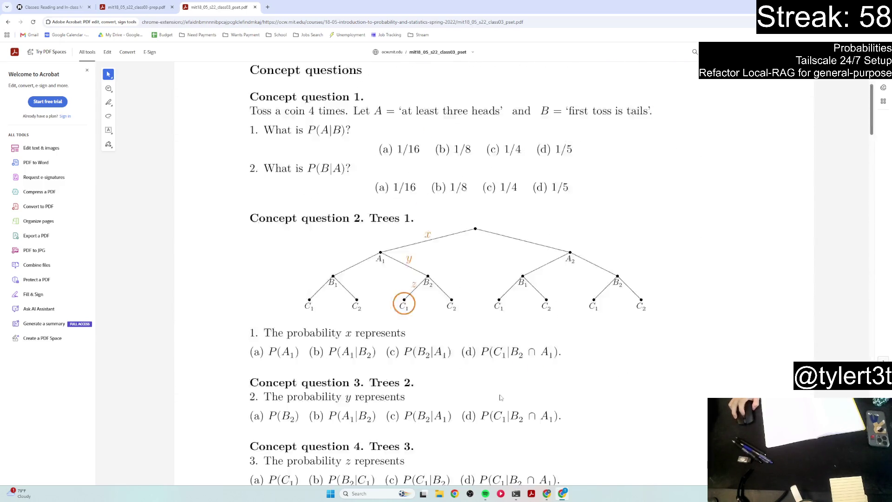
pyautogui.scroll(-1, 498, 382)
pyautogui.moveTo(379, 228); pyautogui.dragTo(421, 228)
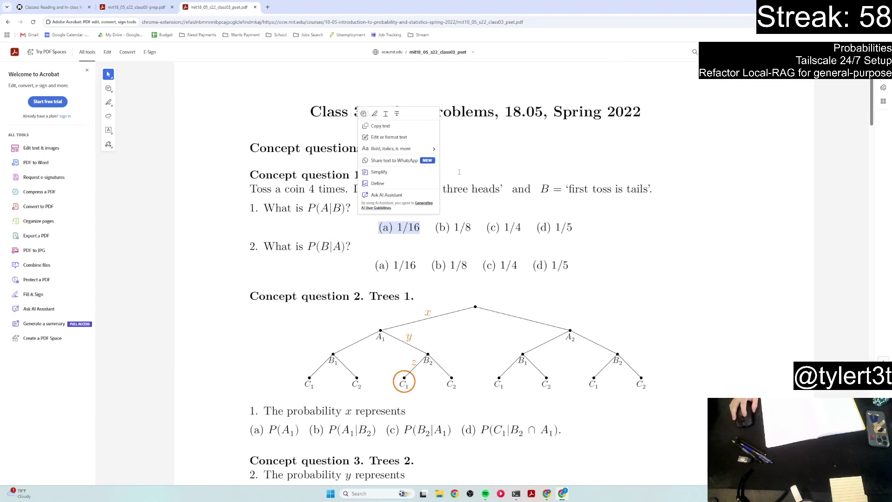
pyautogui.click(363, 113)
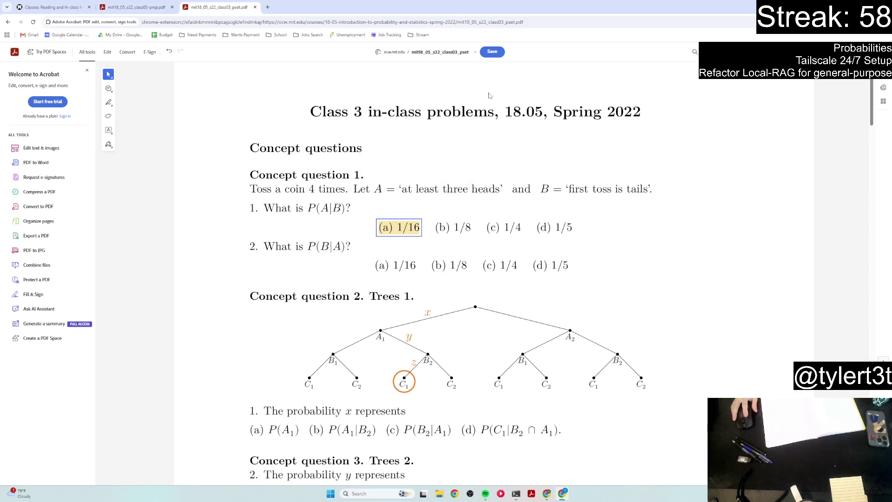
pyautogui.click(477, 274)
pyautogui.click(409, 232)
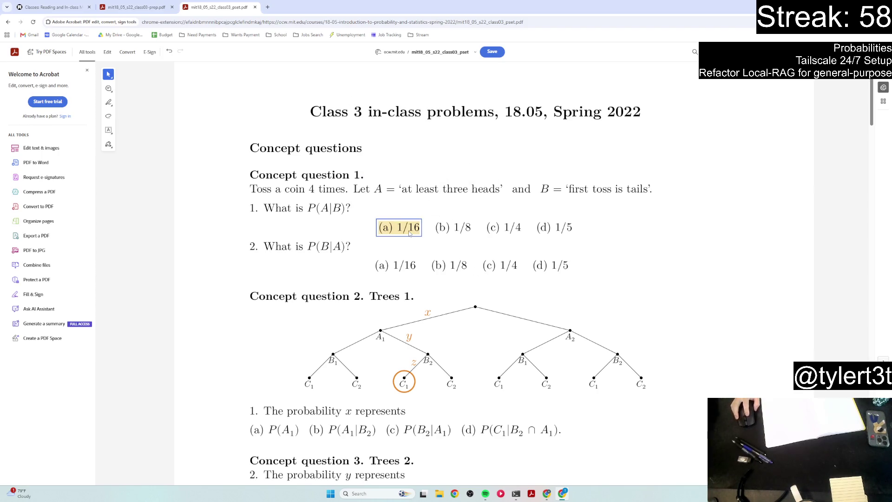
pyautogui.click(865, 128)
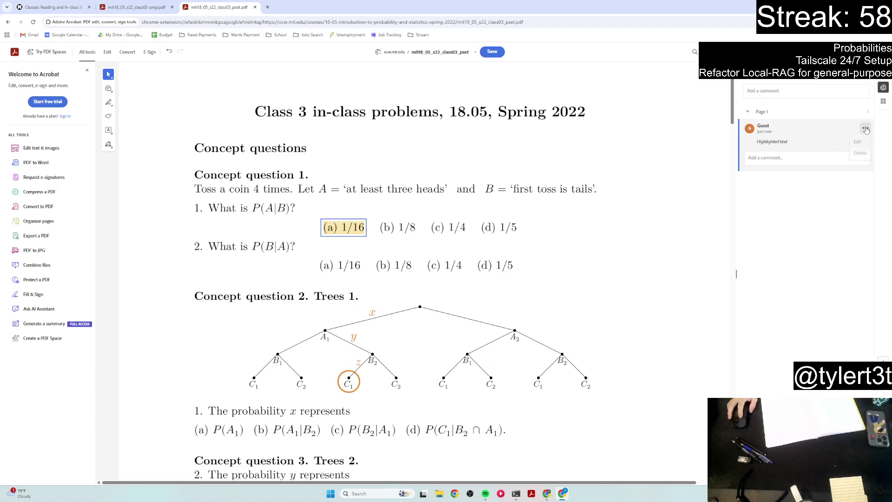
pyautogui.click(857, 154)
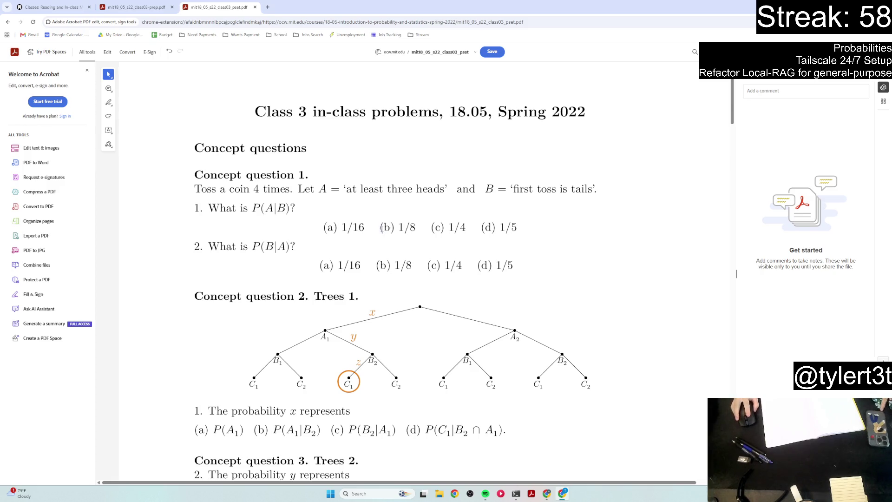
# - Highlight (b) 1/8 in yellow as the answer for P(A|B)
pyautogui.moveTo(380, 227); pyautogui.dragTo(417, 228)
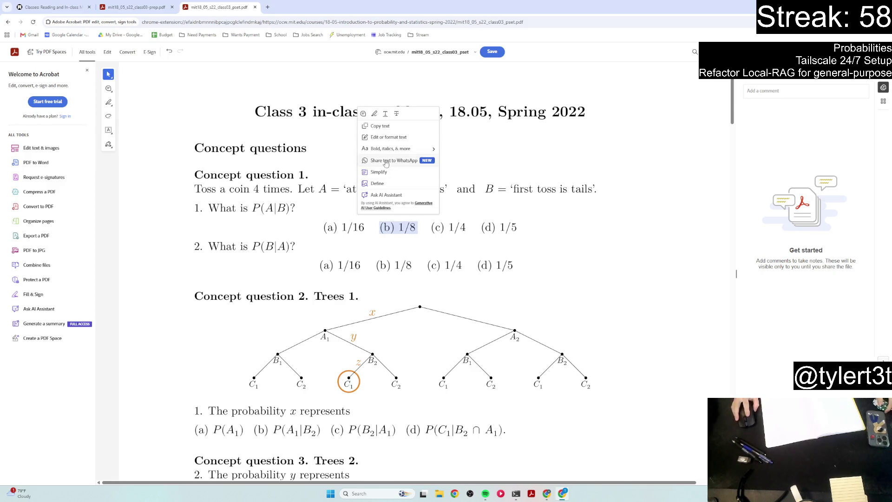
pyautogui.click(374, 114)
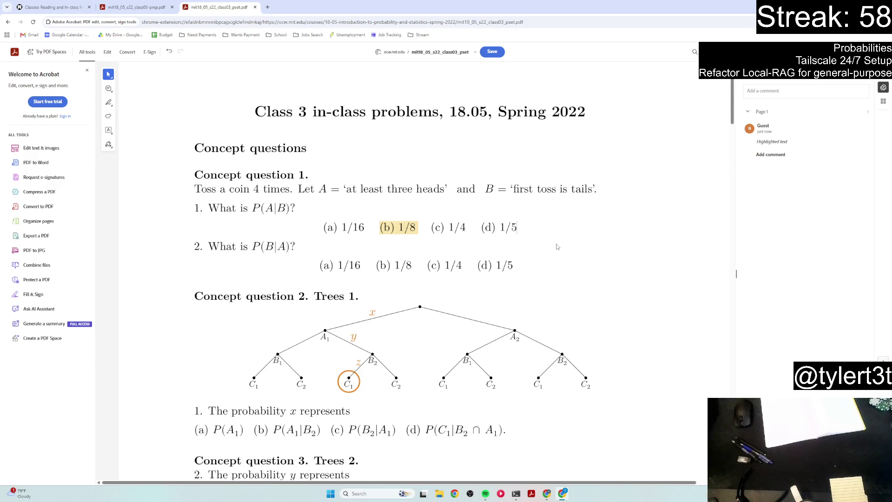
pyautogui.scroll(-1, 583, 194)
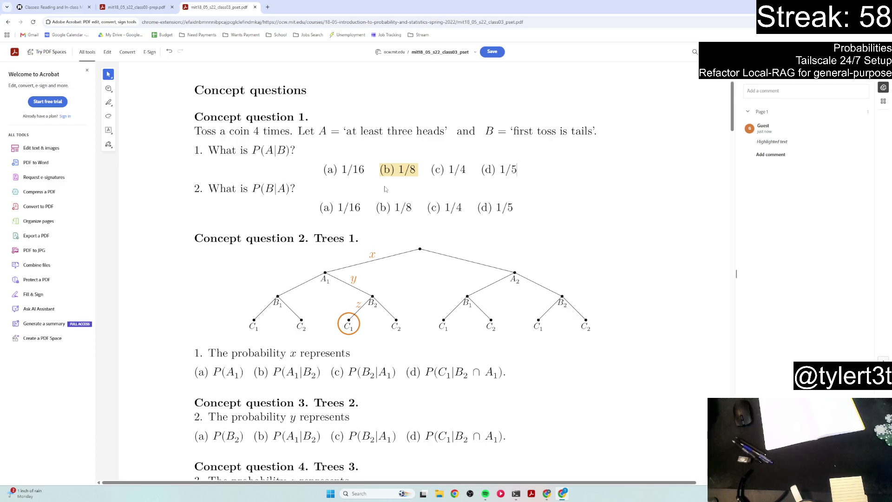
# - Switch to the browser tab with the OCW class materials page
pyautogui.hotkey('ctrl', 'Tab')
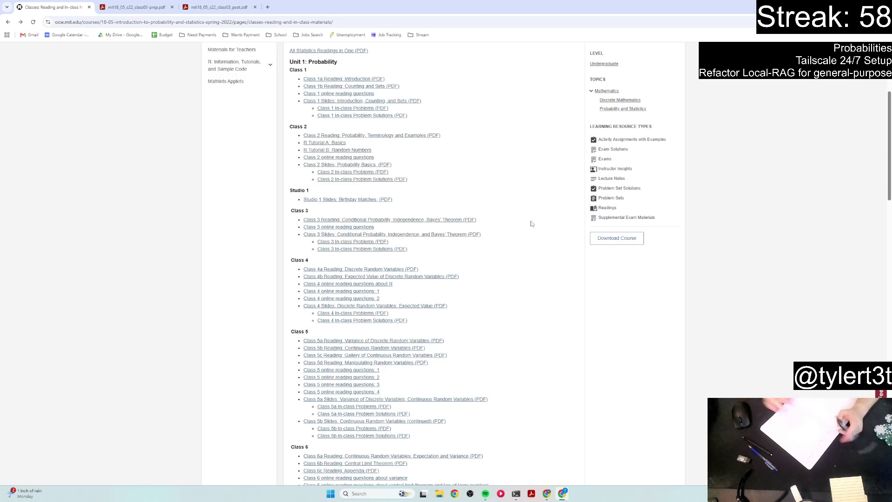
# - Return to the Class 3 problems PDF tab with Ctrl+3
pyautogui.hotkey('ctrl', '3')
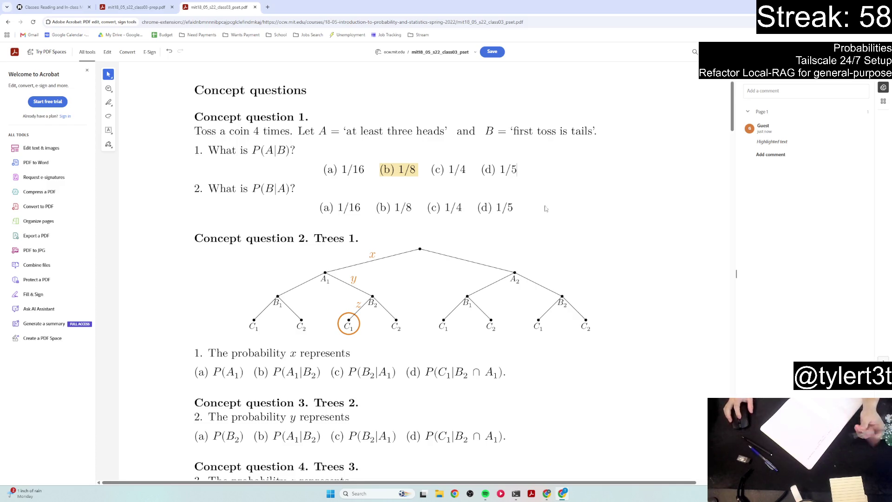
# - Highlight (a) P(A1) for Concept question 2 and (c) P(B2|A1) for Concept question 3
pyautogui.scroll(-2, 557, 237)
pyautogui.scroll(1, 559, 228)
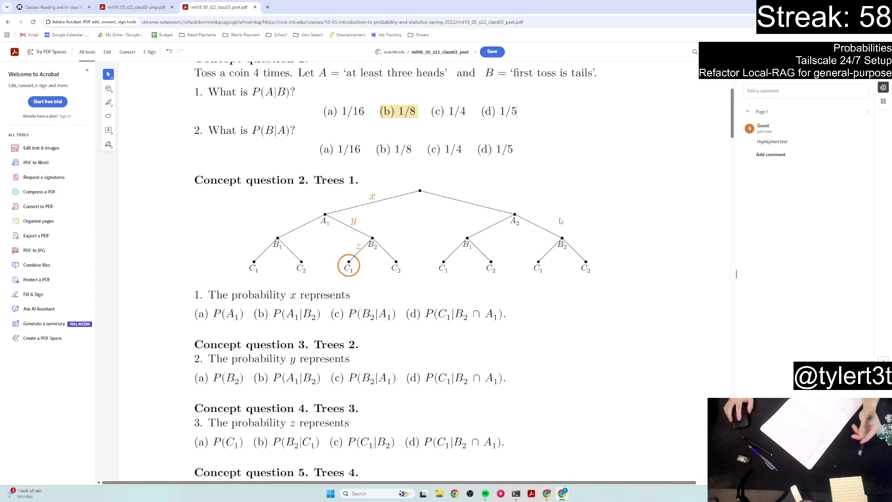
pyautogui.scroll(-1, 559, 218)
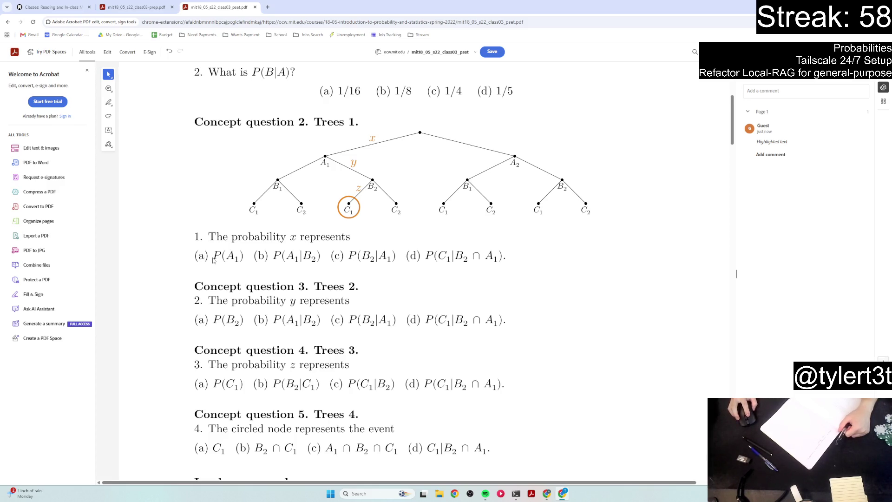
pyautogui.moveTo(195, 257); pyautogui.dragTo(245, 257)
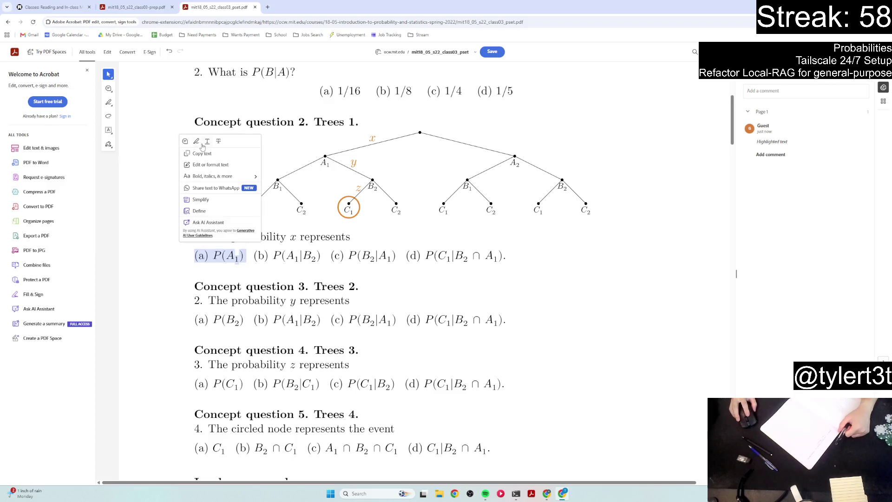
pyautogui.click(197, 142)
pyautogui.click(417, 285)
pyautogui.scroll(-1, 332, 284)
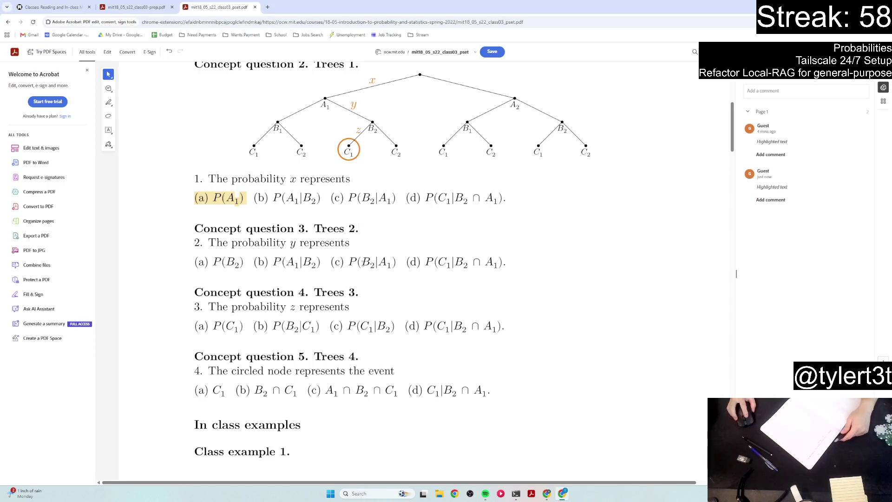
pyautogui.moveTo(330, 263); pyautogui.dragTo(394, 265)
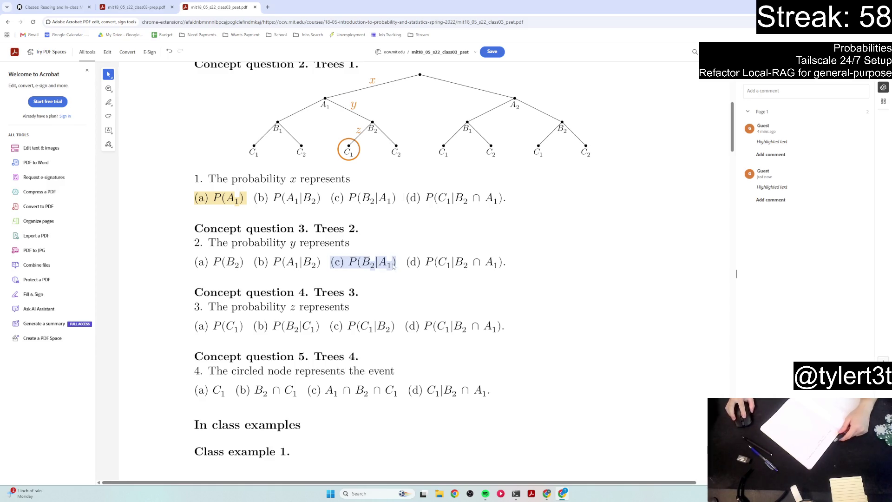
pyautogui.click(338, 145)
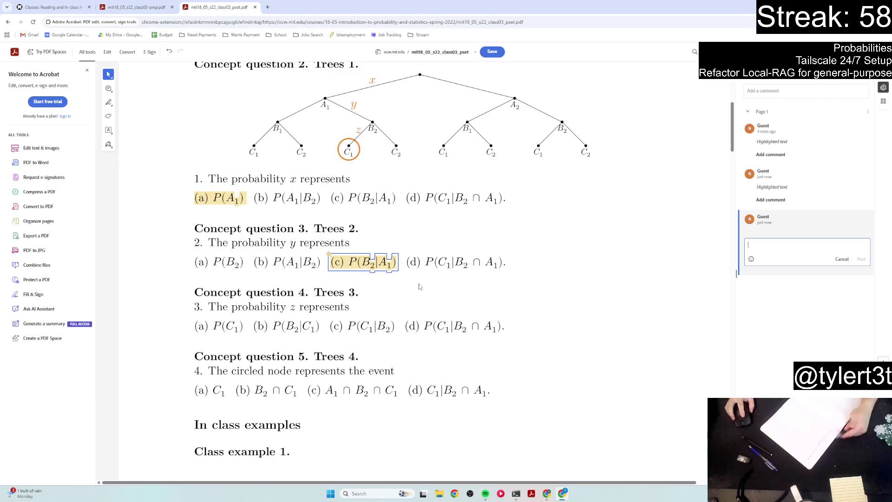
pyautogui.click(419, 287)
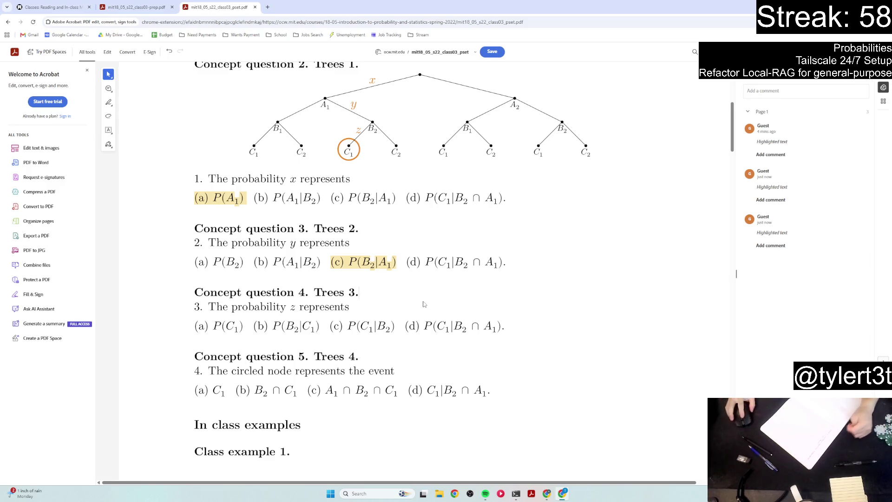
# - Highlight answer (d) P(C1|B2 ∩ A1) for Concept question 4 instead of (c)
pyautogui.moveTo(329, 326); pyautogui.dragTo(395, 326)
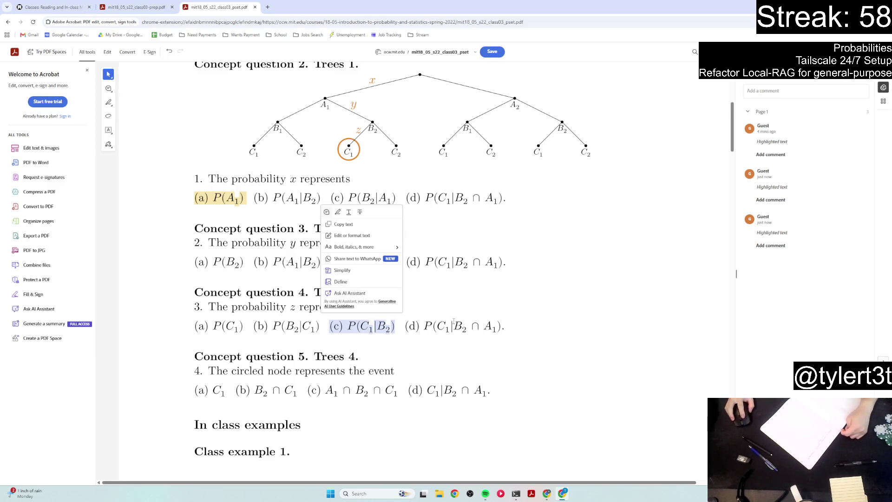
pyautogui.click(454, 317)
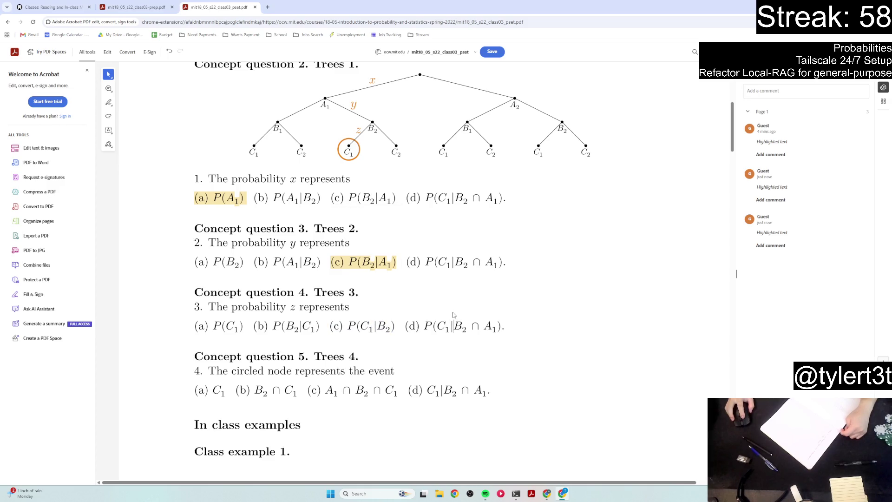
pyautogui.moveTo(404, 327); pyautogui.dragTo(505, 327)
pyautogui.click(438, 215)
pyautogui.click(549, 312)
# - Highlight answer (c) A1 ∩ B2 ∩ C1, then scroll to page 2's urn example
pyautogui.scroll(-1, 548, 313)
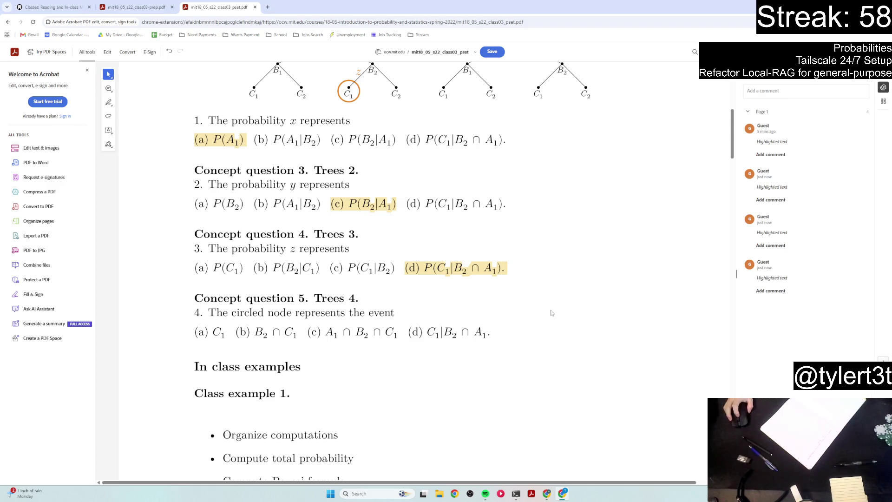
pyautogui.scroll(1, 549, 308)
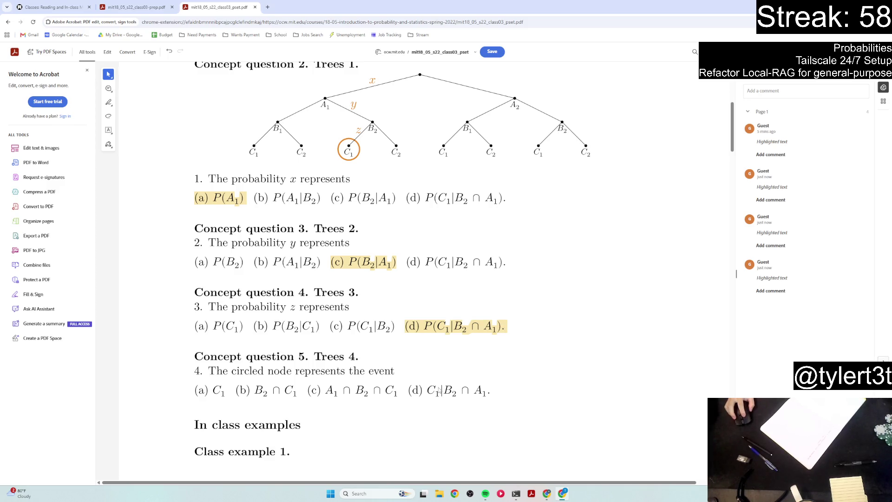
pyautogui.moveTo(308, 390); pyautogui.dragTo(397, 390)
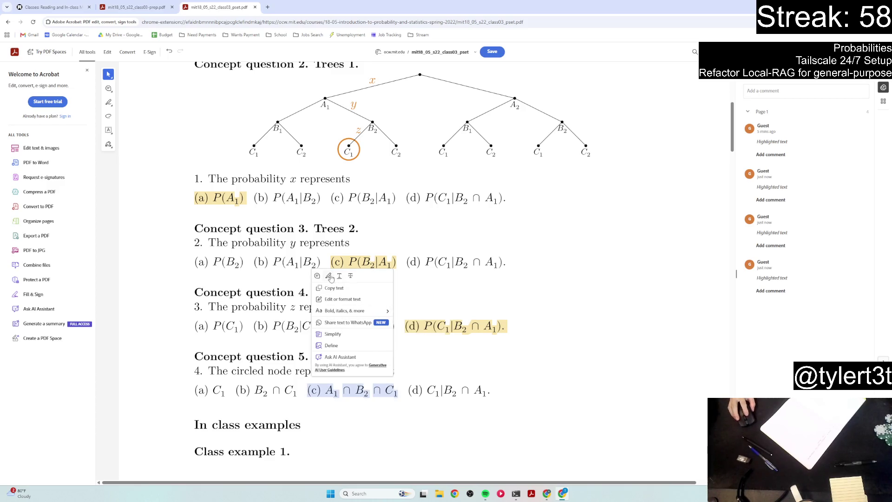
pyautogui.click(331, 279)
pyautogui.scroll(-5, 481, 353)
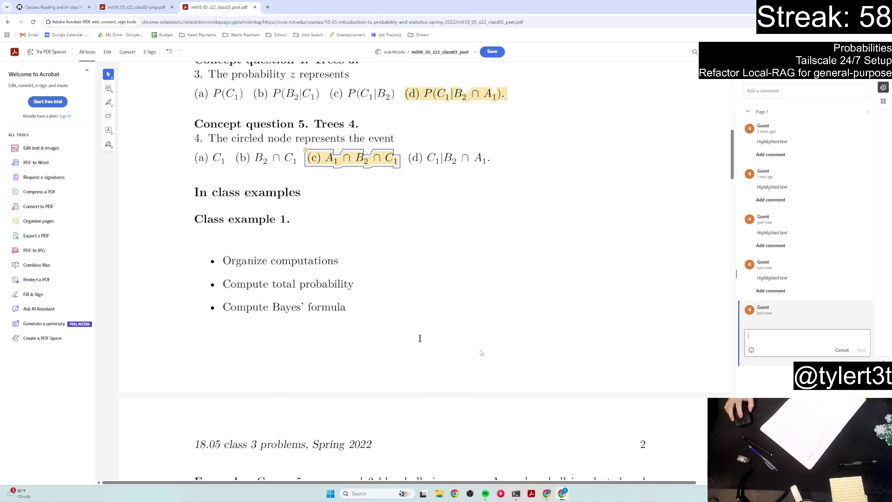
pyautogui.scroll(-3, 481, 351)
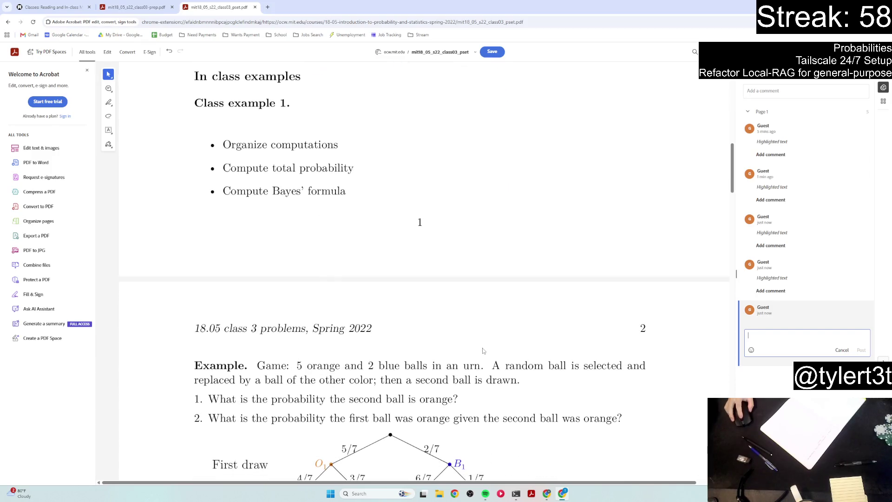
pyautogui.scroll(-4, 483, 337)
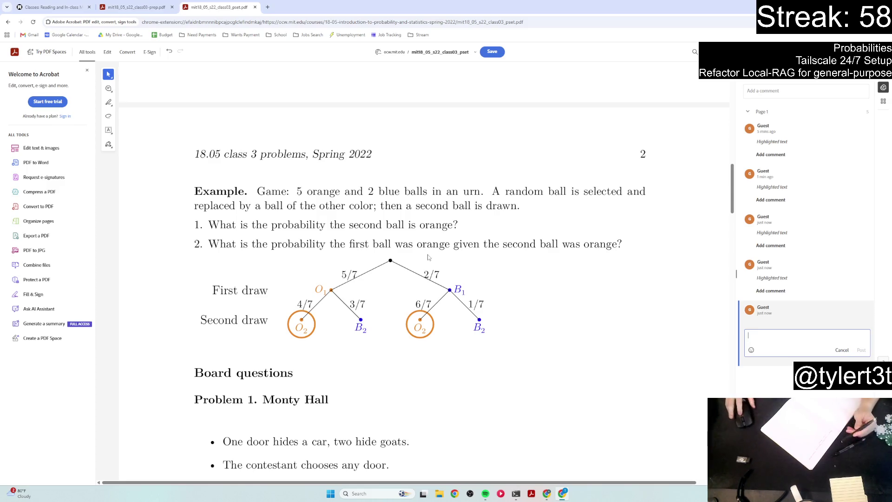
# - Select answer "(a) 1/16" in Concept question 1 part 2 and highlight it in yellow
pyautogui.scroll(5, 462, 153)
pyautogui.scroll(10, 462, 153)
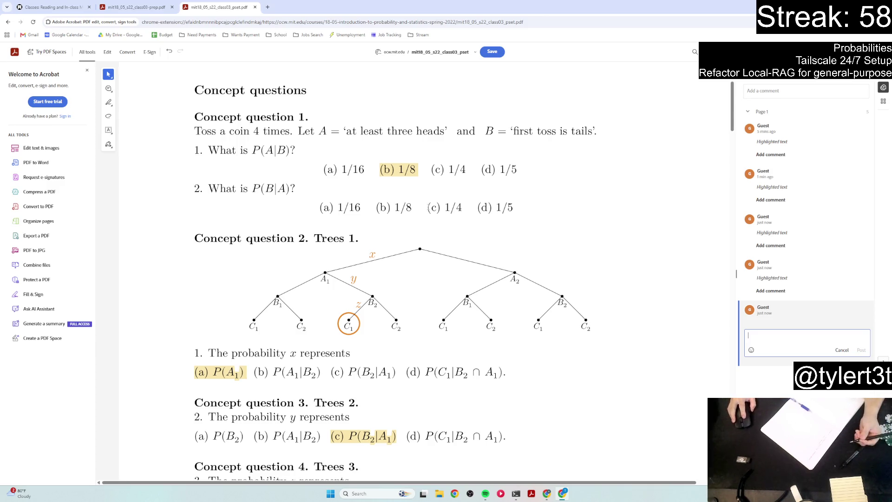
pyautogui.moveTo(318, 208)
pyautogui.mouseDown()
pyautogui.moveTo(409, 473)
pyautogui.moveTo(408, 353)
pyautogui.mouseUp()
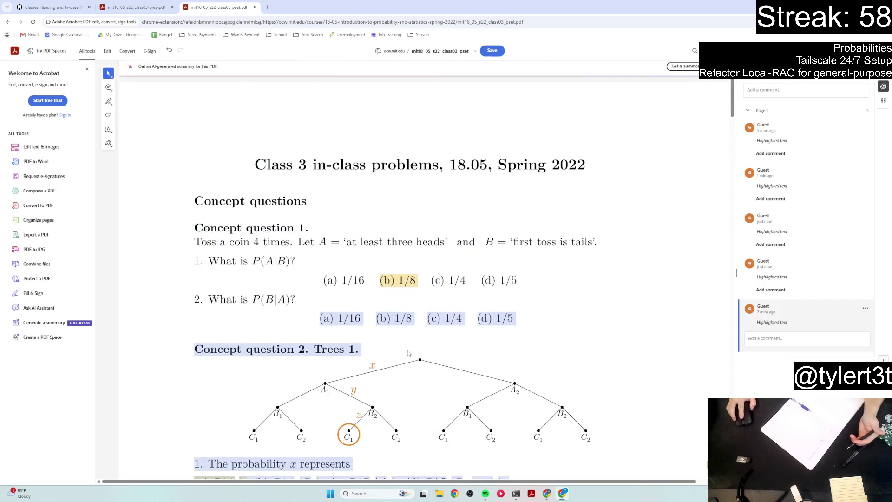
pyautogui.click(517, 280)
pyautogui.moveTo(320, 318); pyautogui.dragTo(361, 318)
pyautogui.scroll(-3, 528, 322)
pyautogui.click(566, 293)
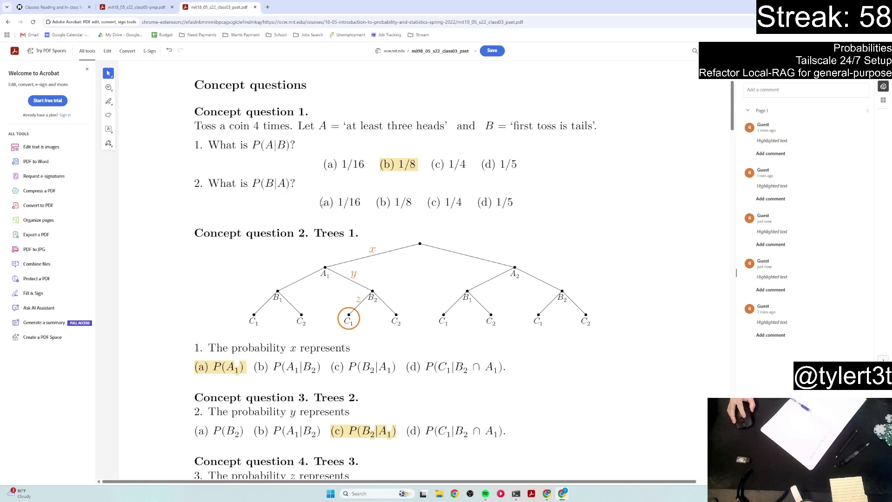
pyautogui.moveTo(320, 202); pyautogui.dragTo(363, 202)
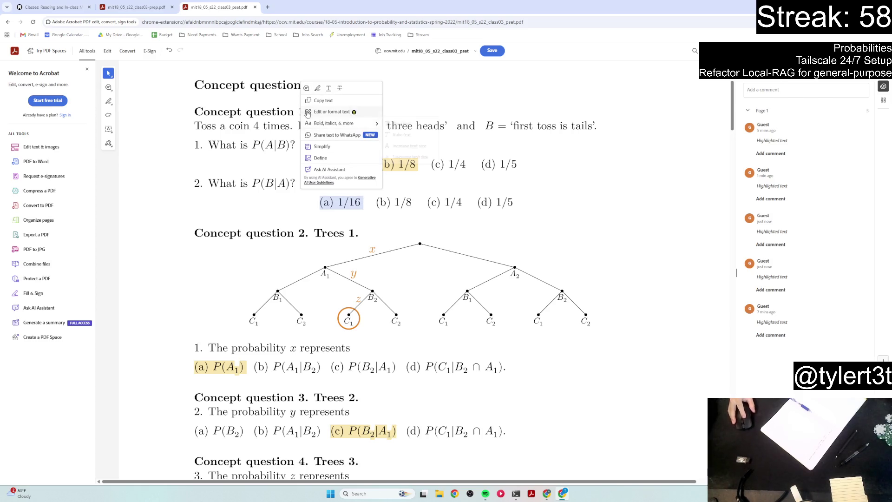
pyautogui.click(318, 88)
pyautogui.scroll(-15, 484, 267)
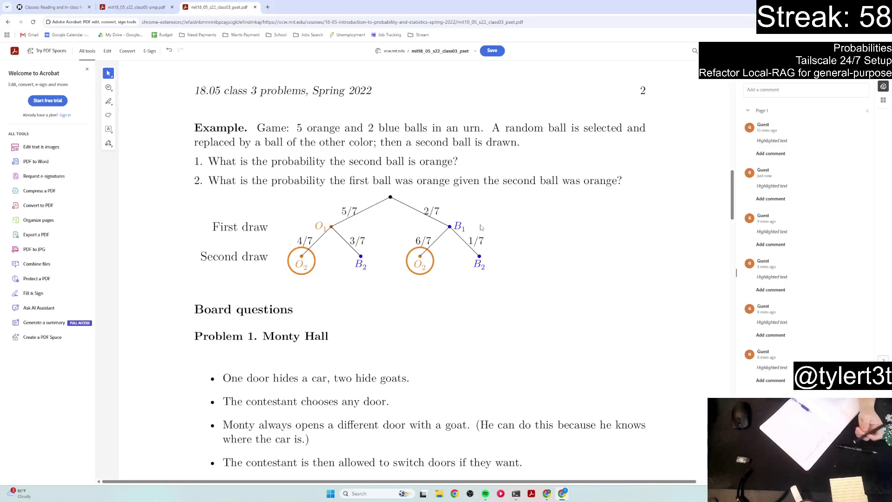
pyautogui.scroll(5, 409, 337)
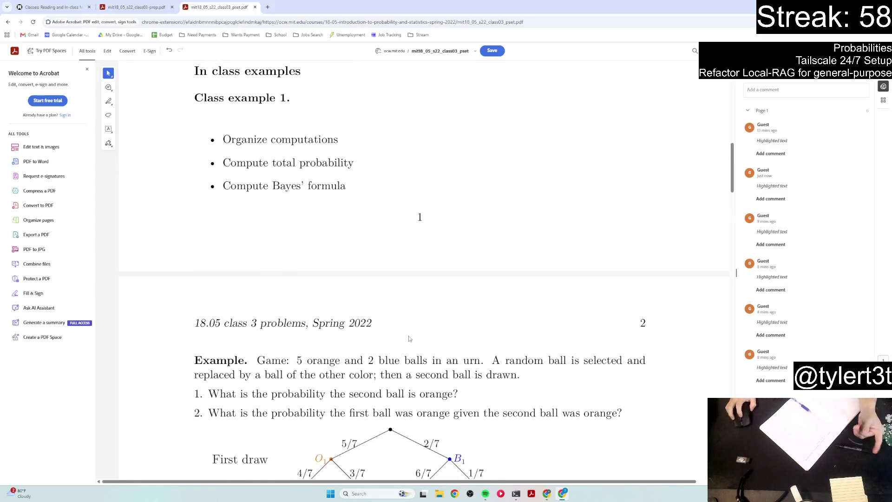
pyautogui.scroll(-3, 409, 338)
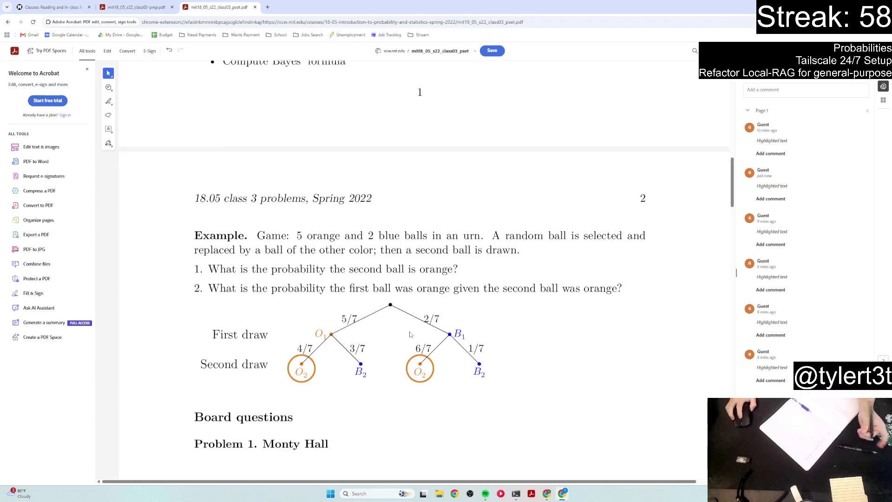
pyautogui.scroll(-1, 409, 334)
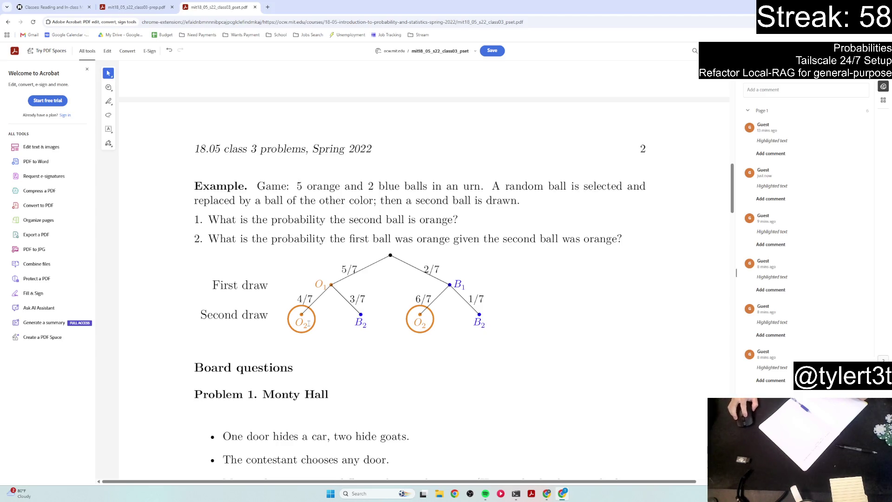
pyautogui.scroll(-1, 308, 324)
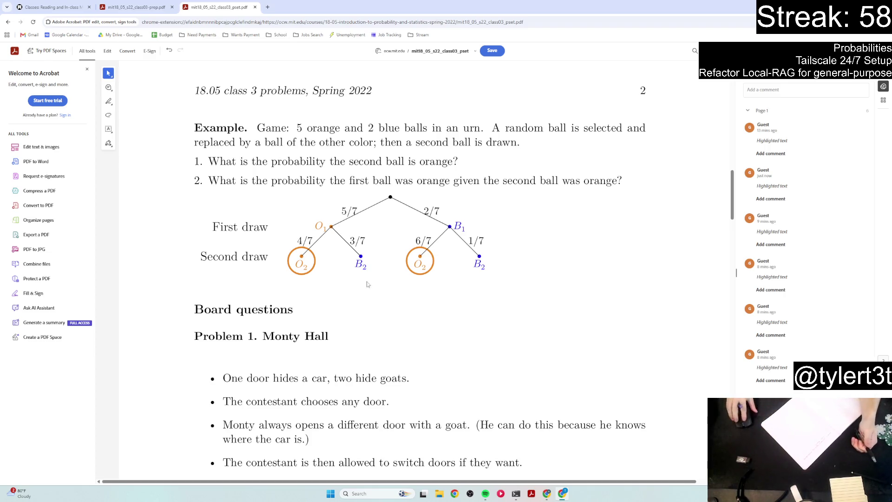
pyautogui.scroll(6, 428, 345)
pyautogui.scroll(-1, 427, 344)
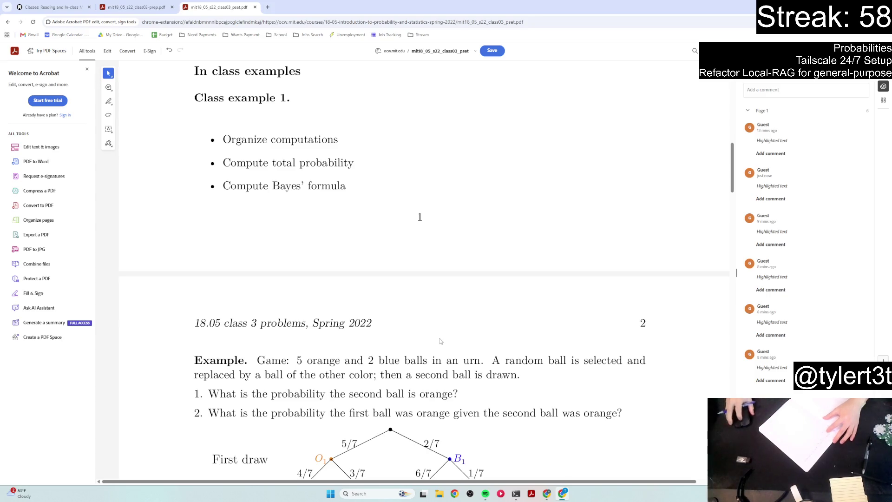
pyautogui.scroll(12, 435, 340)
pyautogui.scroll(-3, 485, 319)
pyautogui.scroll(3, 484, 319)
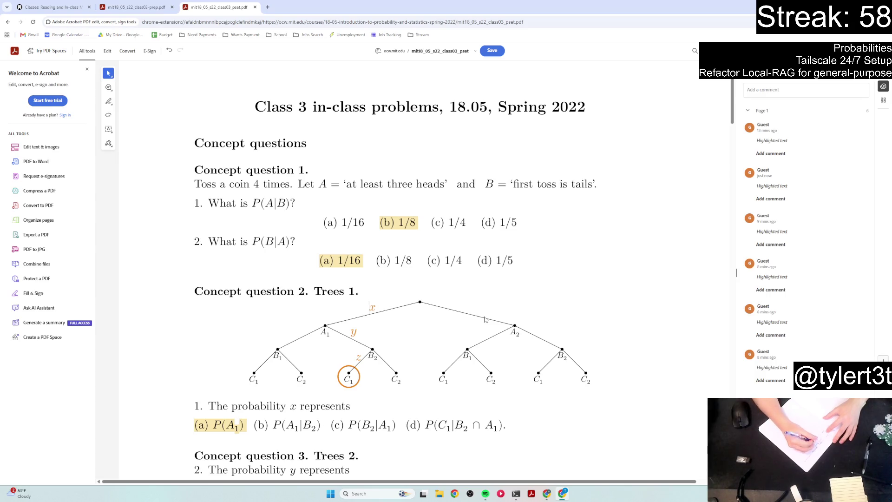
pyautogui.scroll(-1, 508, 262)
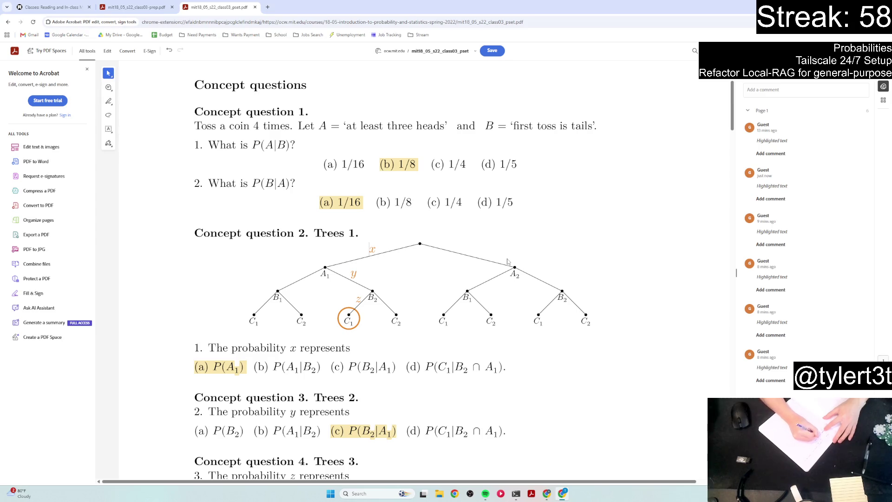
pyautogui.scroll(-3, 507, 261)
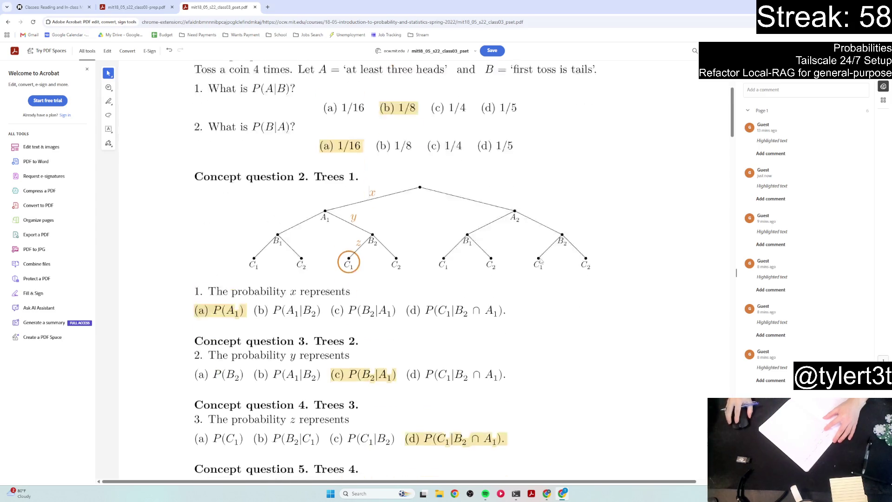
pyautogui.scroll(1, 542, 258)
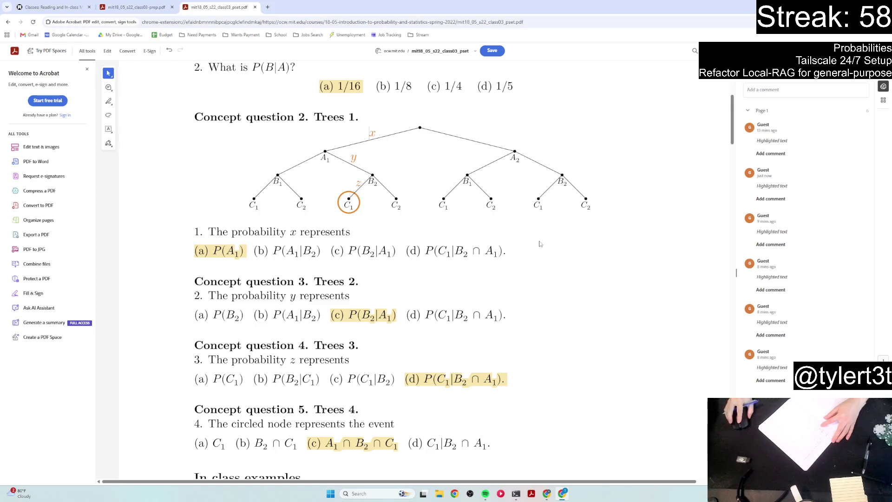
pyautogui.scroll(-3, 558, 243)
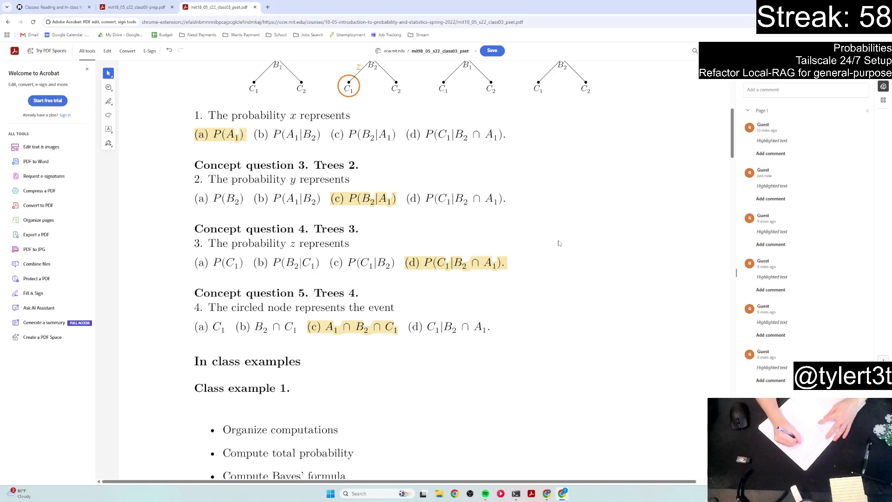
pyautogui.scroll(-3, 557, 240)
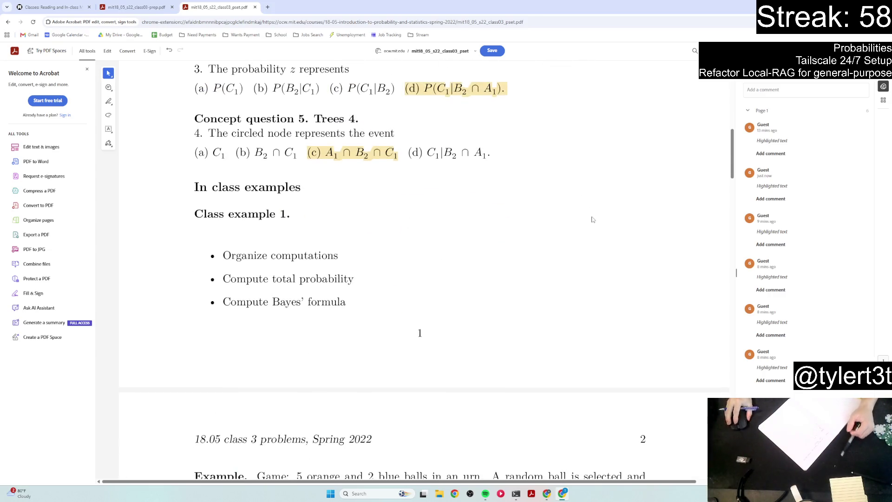
pyautogui.scroll(-6, 591, 215)
pyautogui.scroll(5, 599, 214)
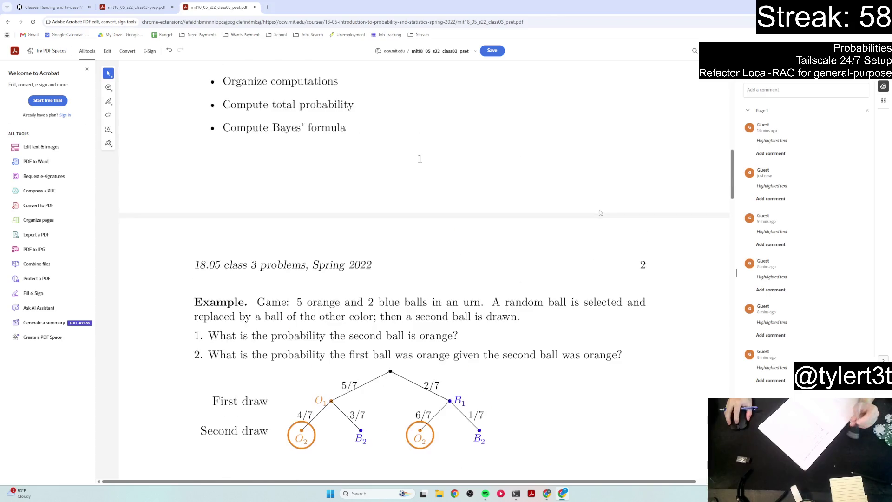
pyautogui.scroll(-3, 600, 211)
pyautogui.scroll(1, 599, 211)
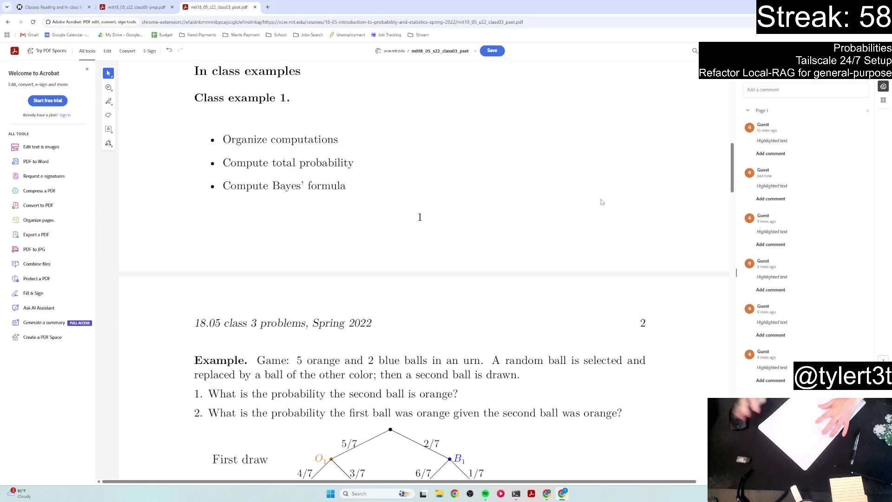
pyautogui.scroll(-3, 590, 218)
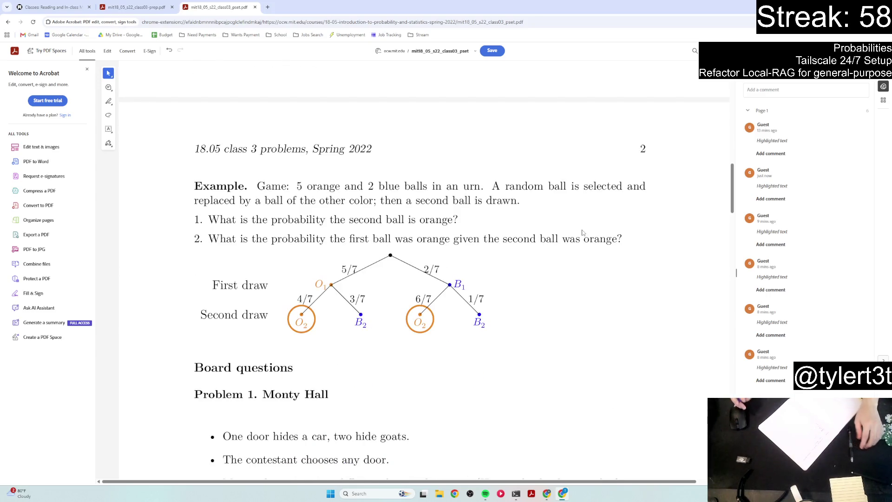
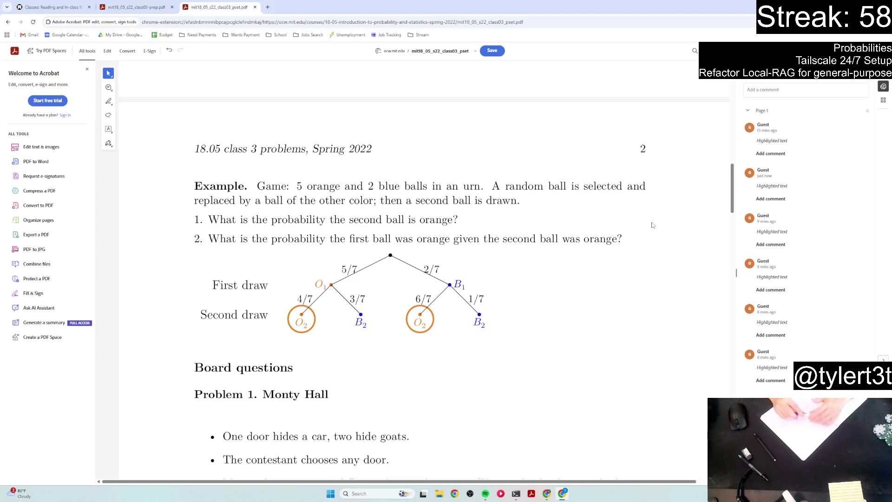
# - Scroll down past the urn example to Problem 1, Monty Hall, and its three answer options
pyautogui.scroll(-6, 539, 291)
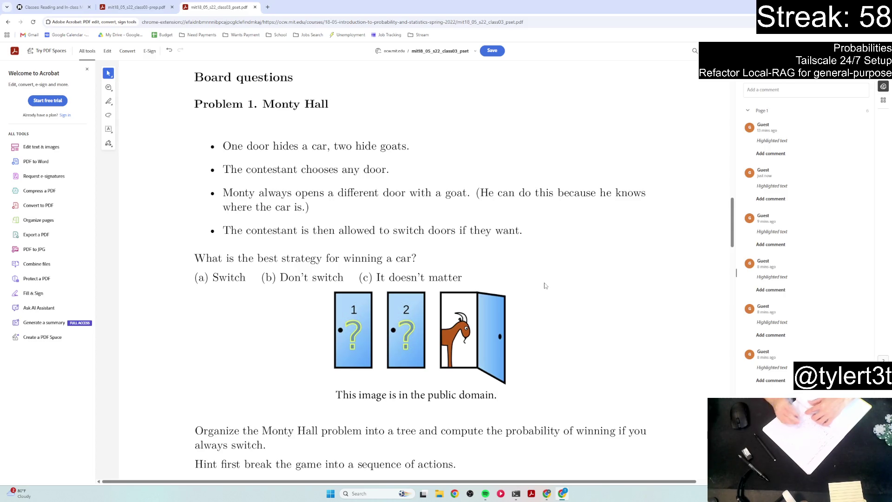
pyautogui.scroll(-1, 503, 311)
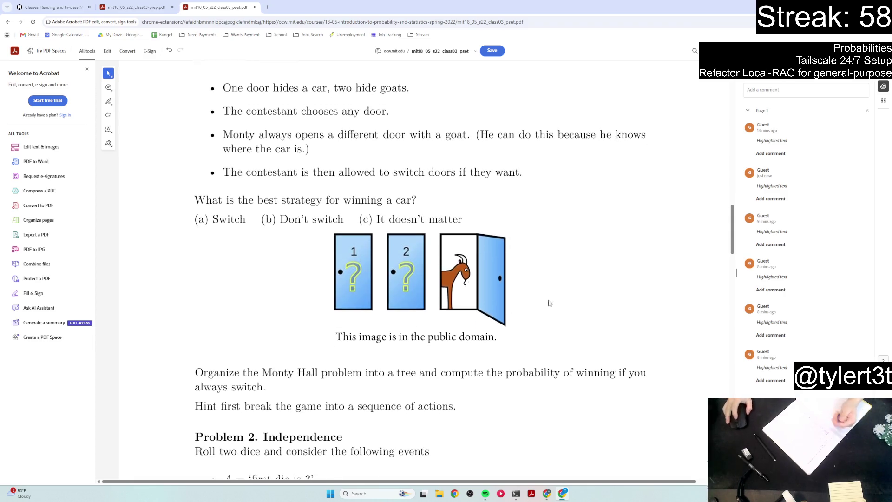
# - Apply a yellow highlight to the '(a) Switch' answer of the Monty Hall problem
pyautogui.moveTo(195, 219); pyautogui.dragTo(241, 225)
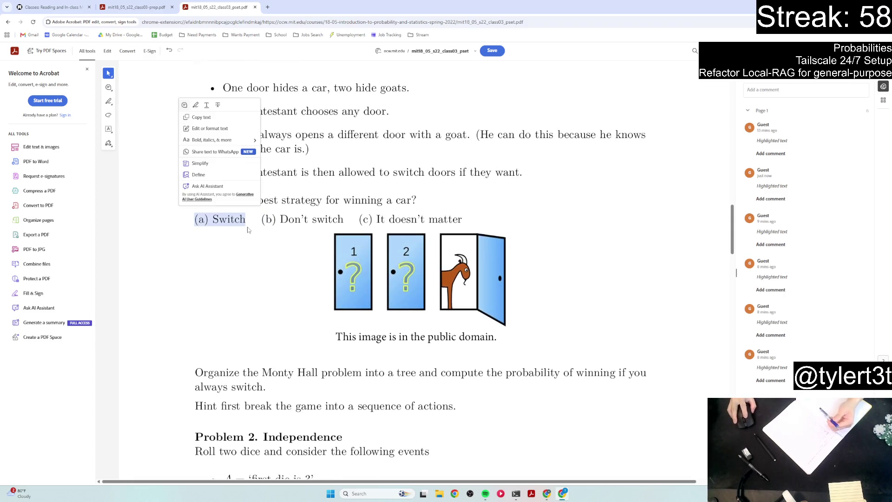
pyautogui.click(192, 93)
pyautogui.click(277, 289)
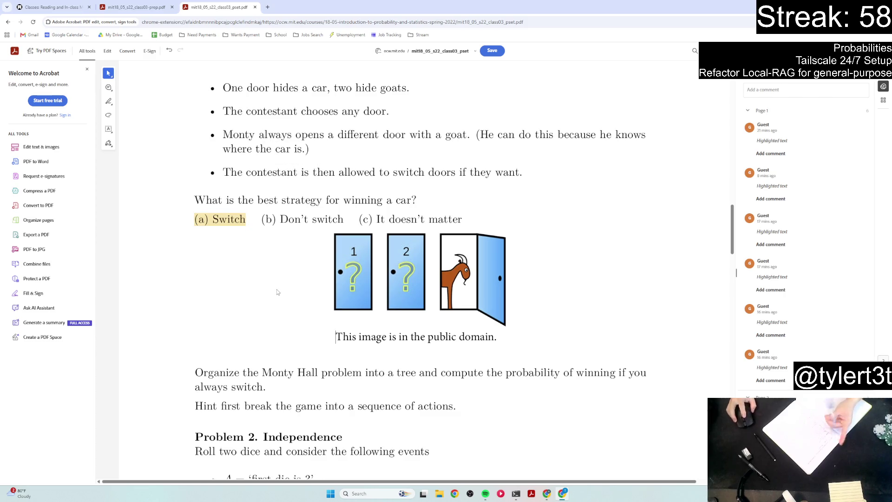
pyautogui.scroll(-1, 281, 289)
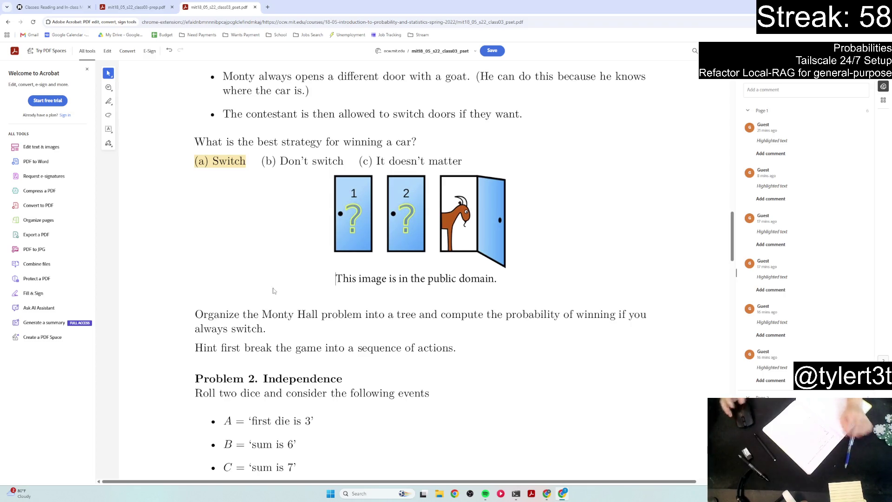
pyautogui.scroll(1, 221, 294)
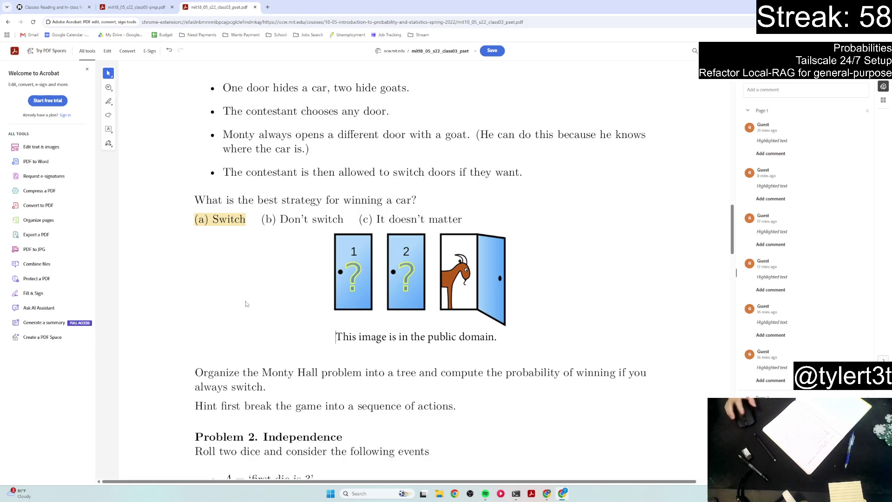
pyautogui.scroll(1, 241, 296)
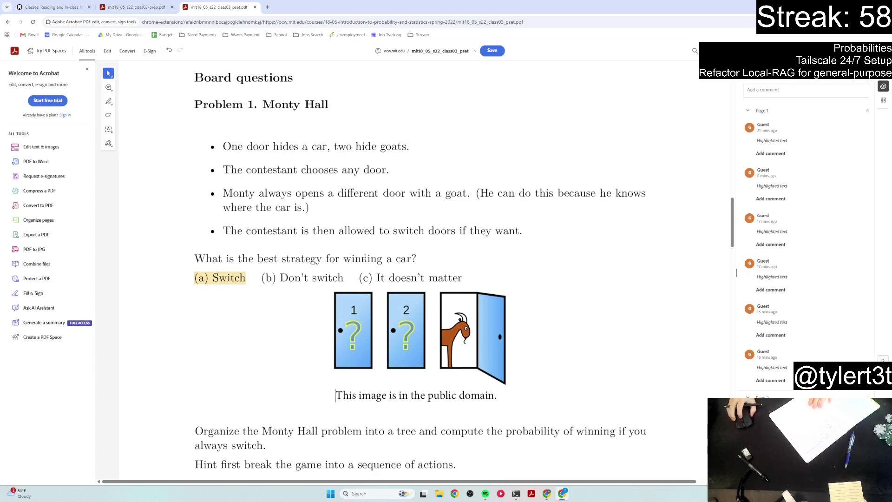
pyautogui.scroll(6, 467, 268)
pyautogui.scroll(-5, 466, 268)
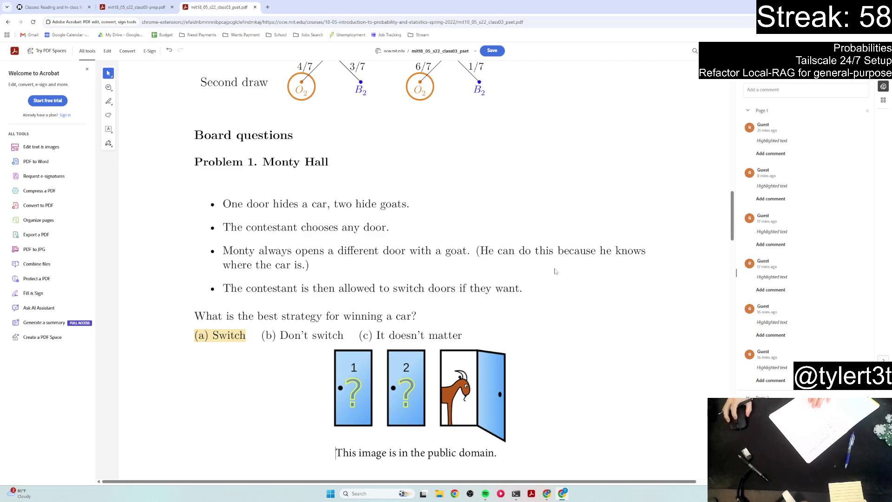
pyautogui.scroll(1, 502, 272)
pyautogui.scroll(-2, 502, 272)
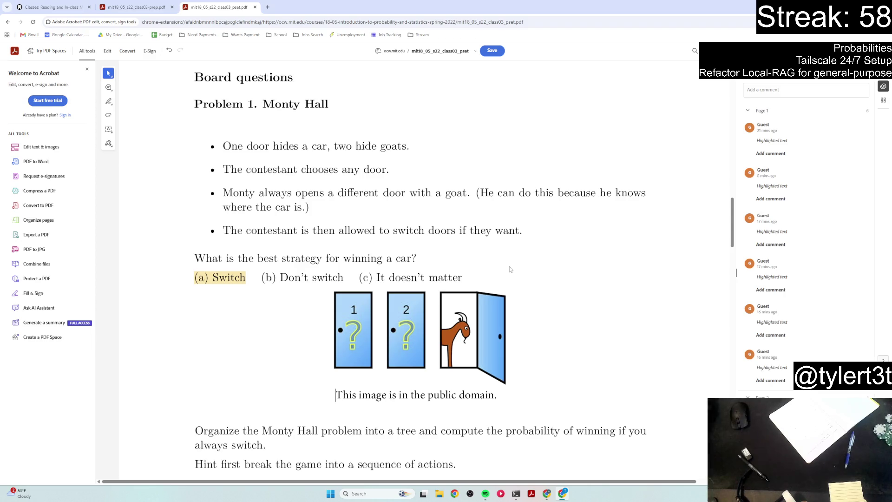
pyautogui.scroll(-3, 510, 269)
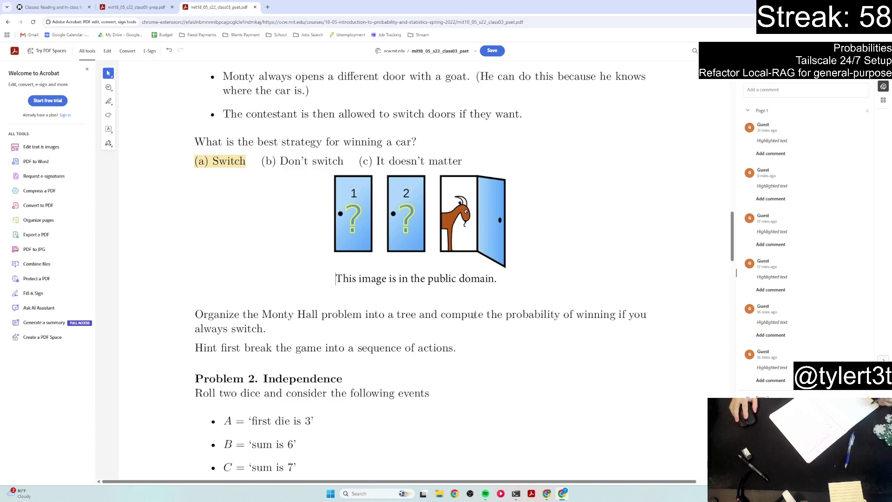
# - Scroll up and down through the problem set around the Monty Hall question
pyautogui.scroll(-10, 474, 314)
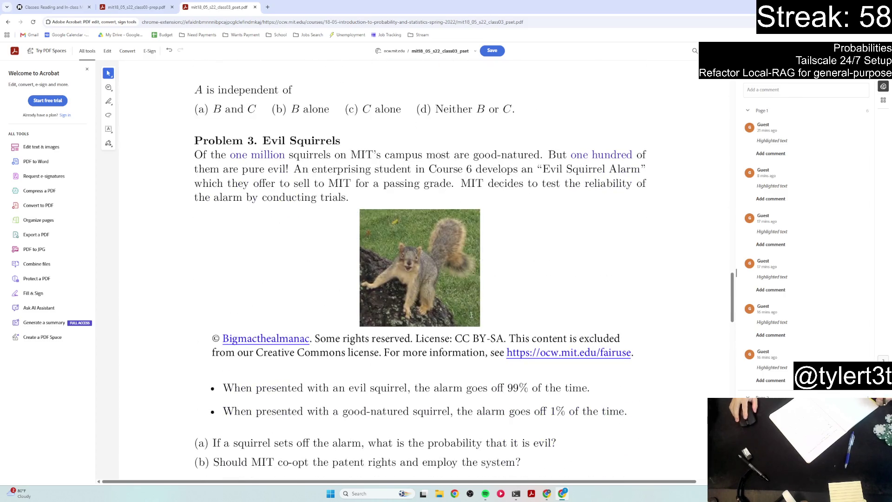
pyautogui.scroll(5, 470, 315)
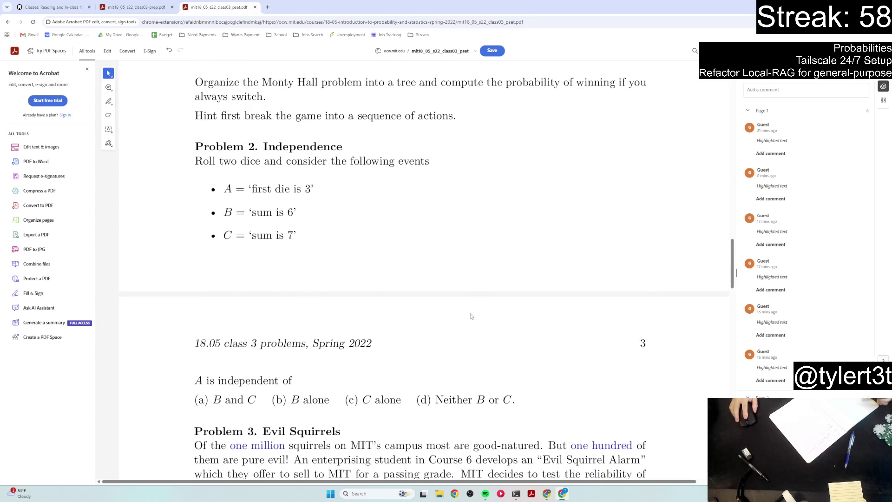
pyautogui.scroll(3, 471, 315)
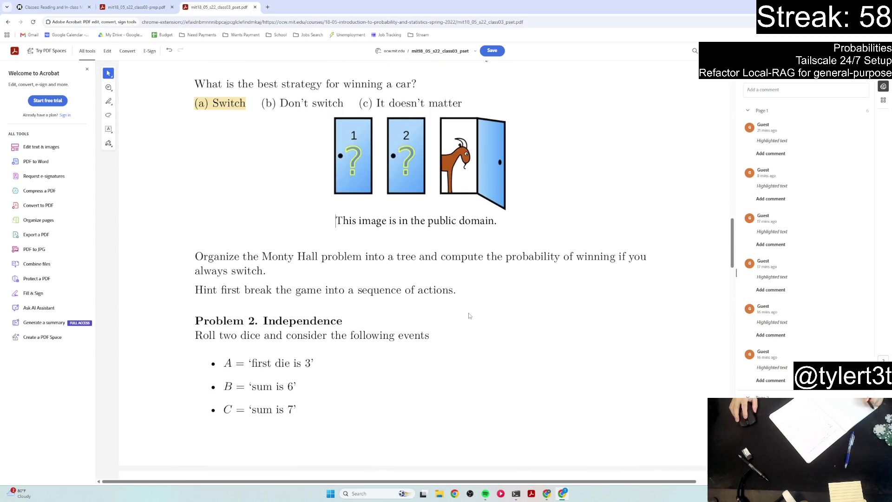
pyautogui.scroll(-13, 469, 316)
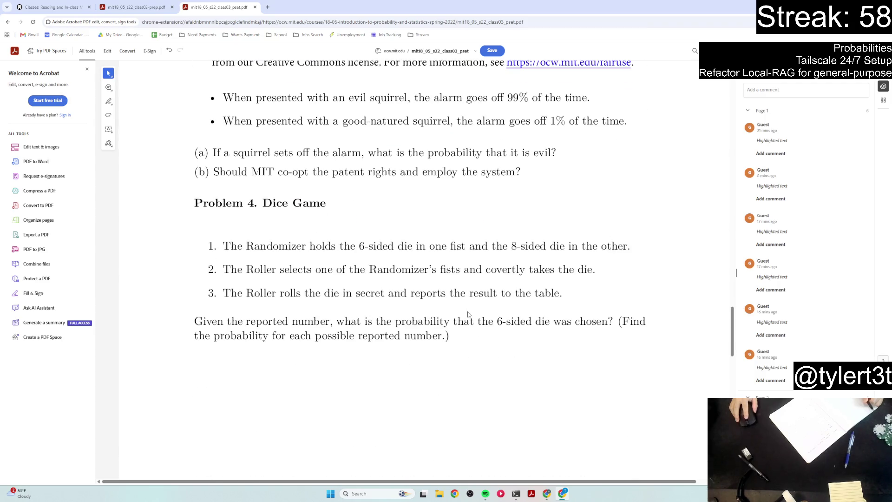
pyautogui.scroll(-10, 468, 314)
pyautogui.scroll(15, 468, 315)
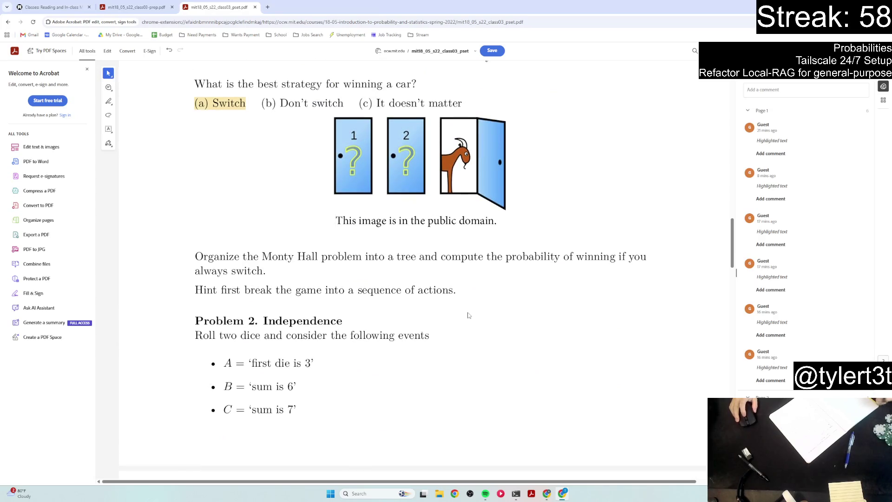
pyautogui.scroll(-2, 468, 314)
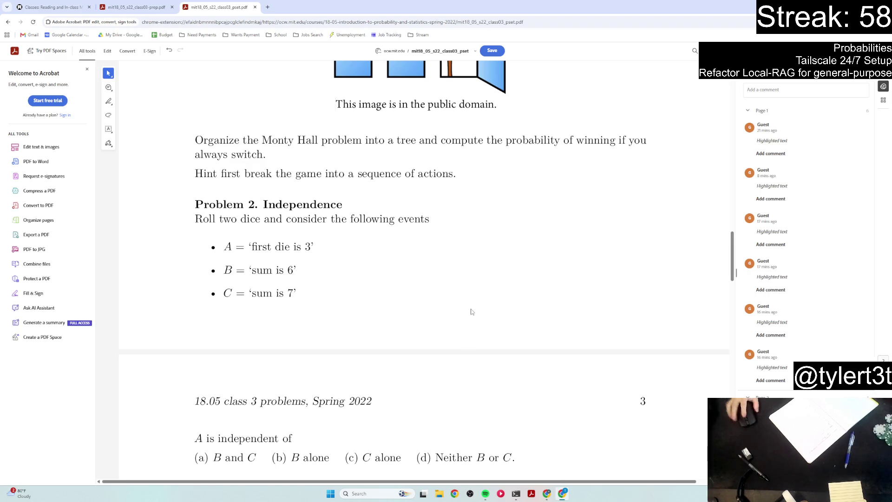
pyautogui.scroll(2, 494, 300)
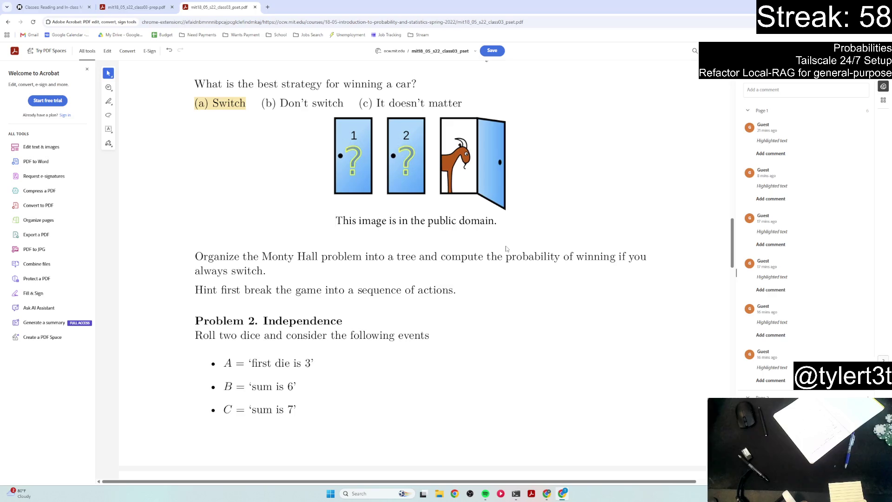
# - Switch desktops to check the Facebook live dashboard and the Twitch stream manager
pyautogui.press('ctrl+super+Right')
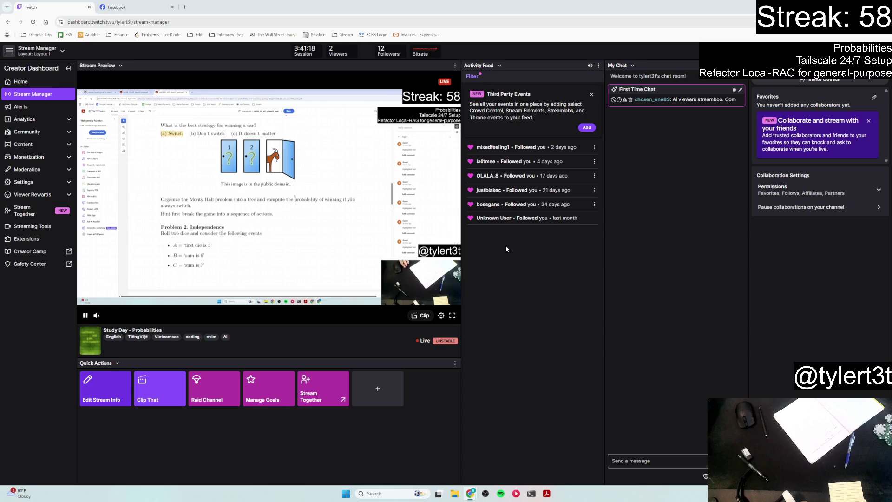
pyautogui.press('ctrl+super+Right')
pyautogui.press('ctrl+super+Left')
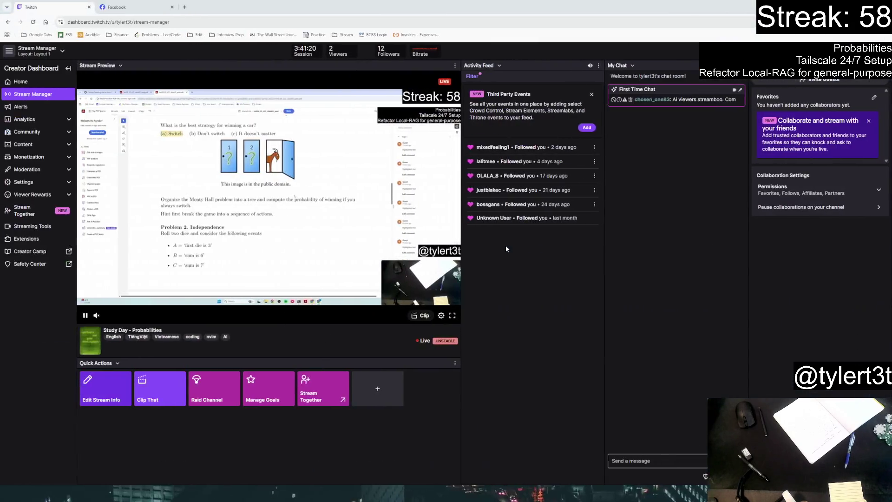
pyautogui.click(148, 11)
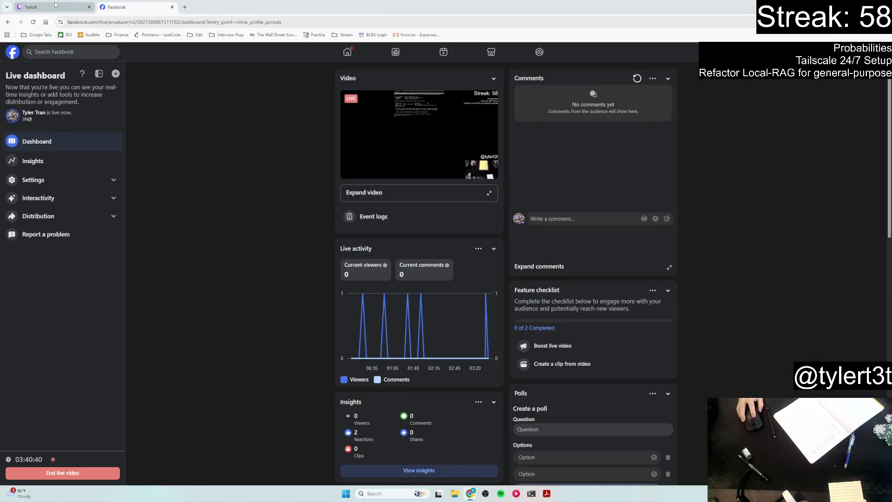
pyautogui.hotkey('ctrl', 'Tab')
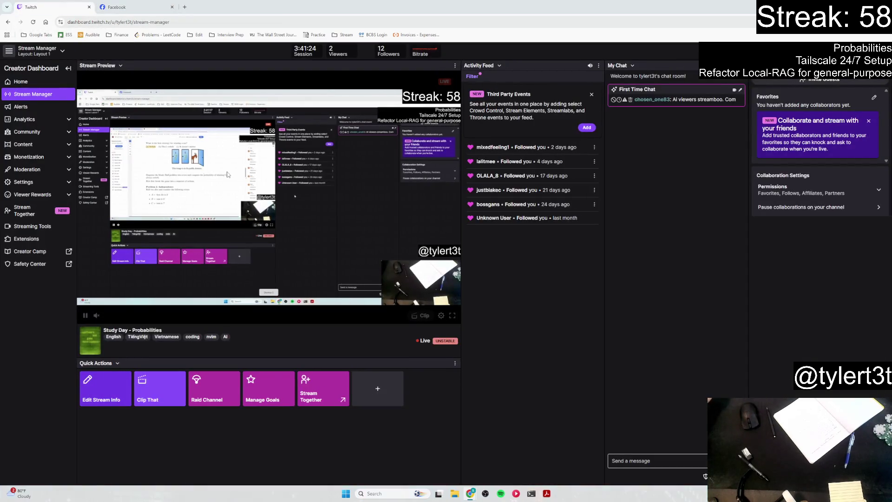
pyautogui.press('ctrl+super+Left')
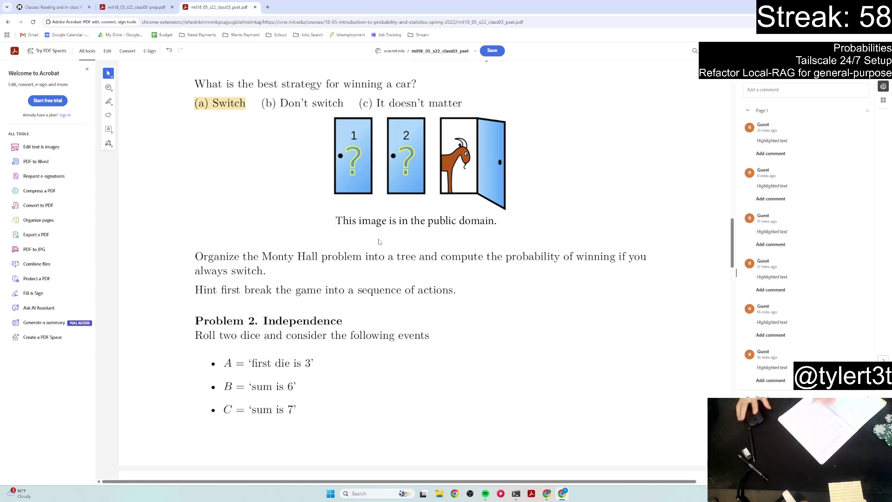
# - Scroll down to Problem 2, Independence, and the top of page 3
pyautogui.scroll(-5, 379, 242)
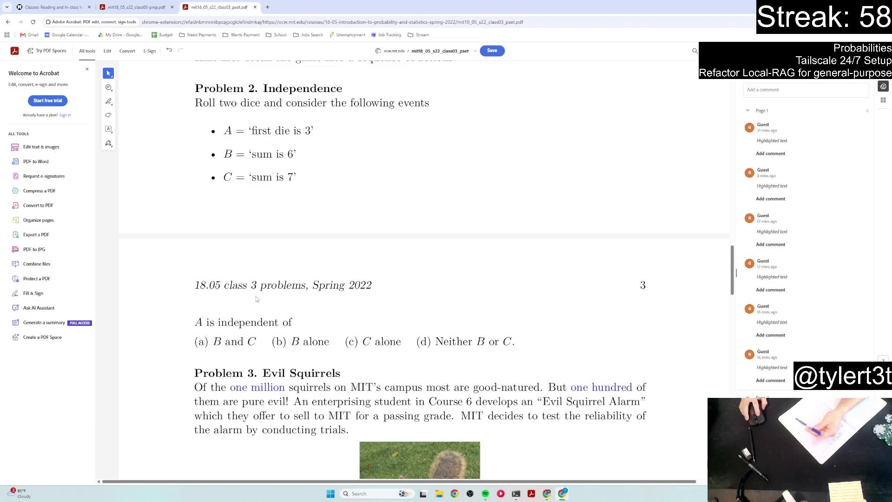